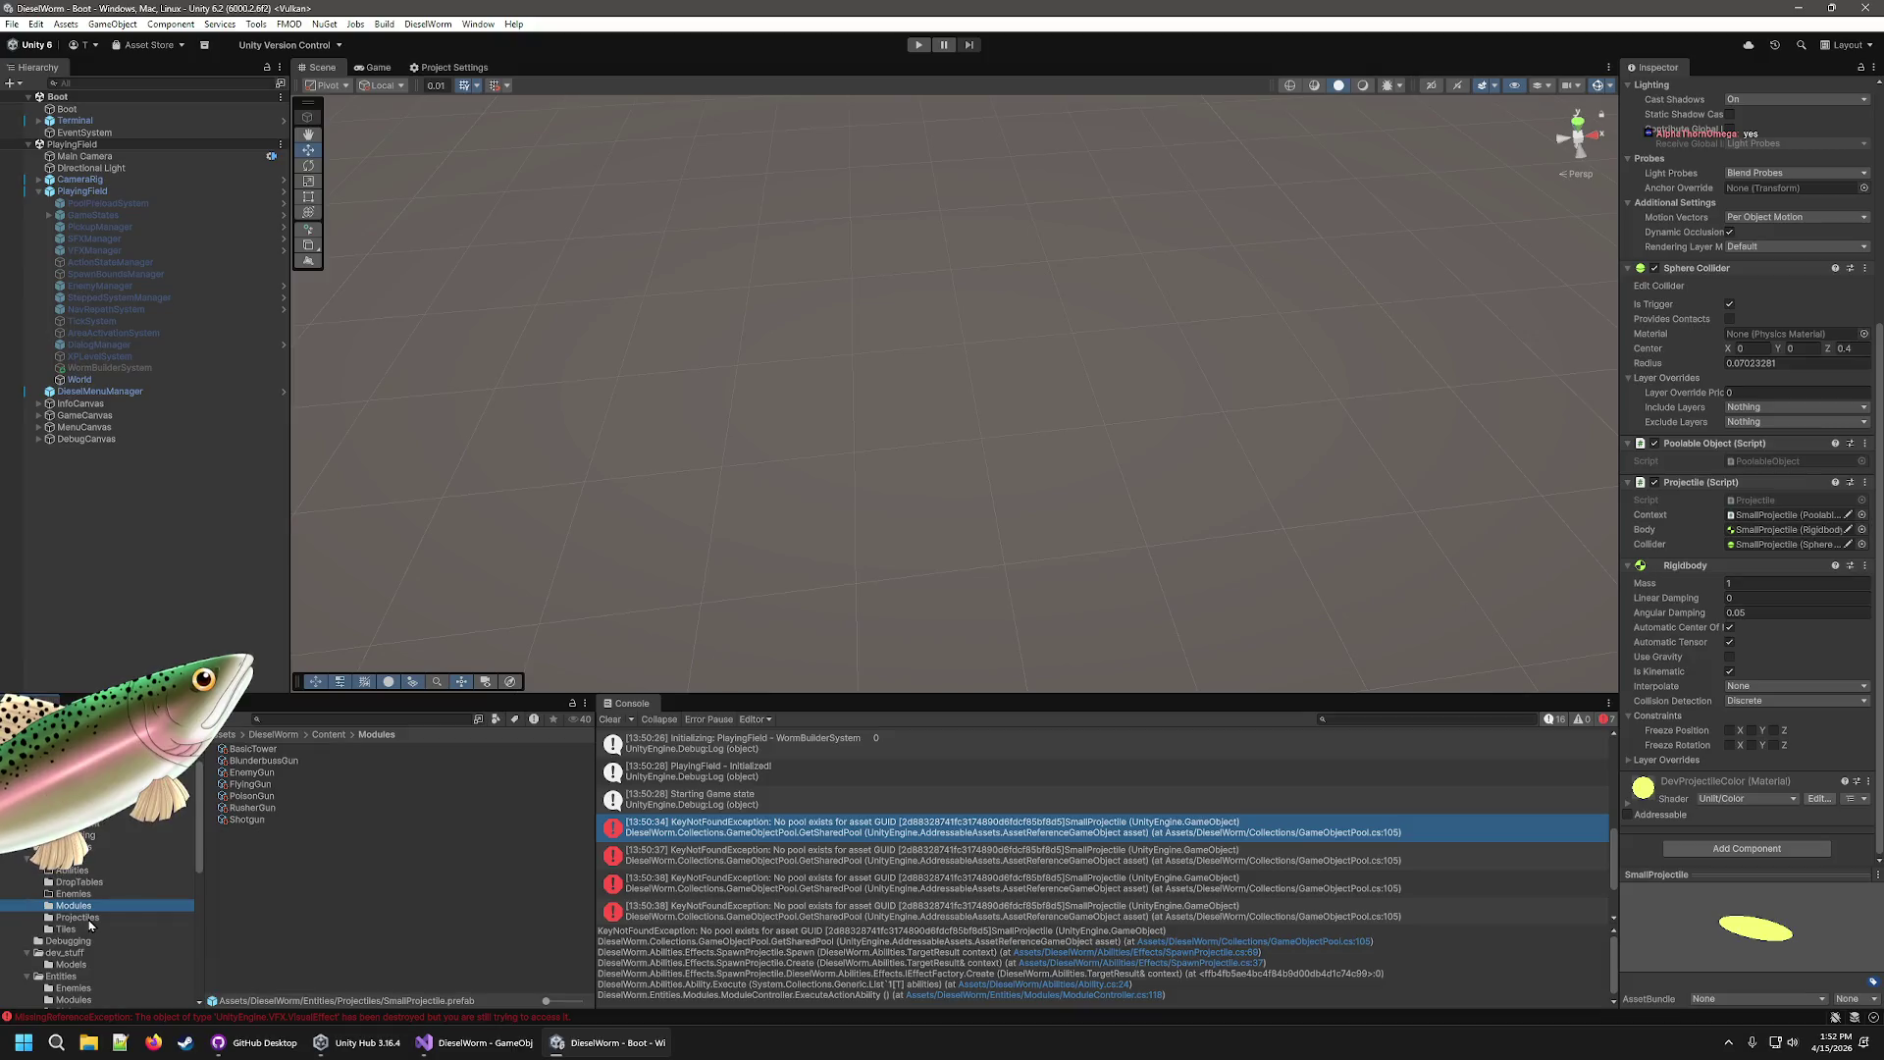
# Inspect the Projectile_BlunderbussBullet settings in the Content Projectiles folder.
pyautogui.click(76, 917)
pyautogui.click(284, 749)
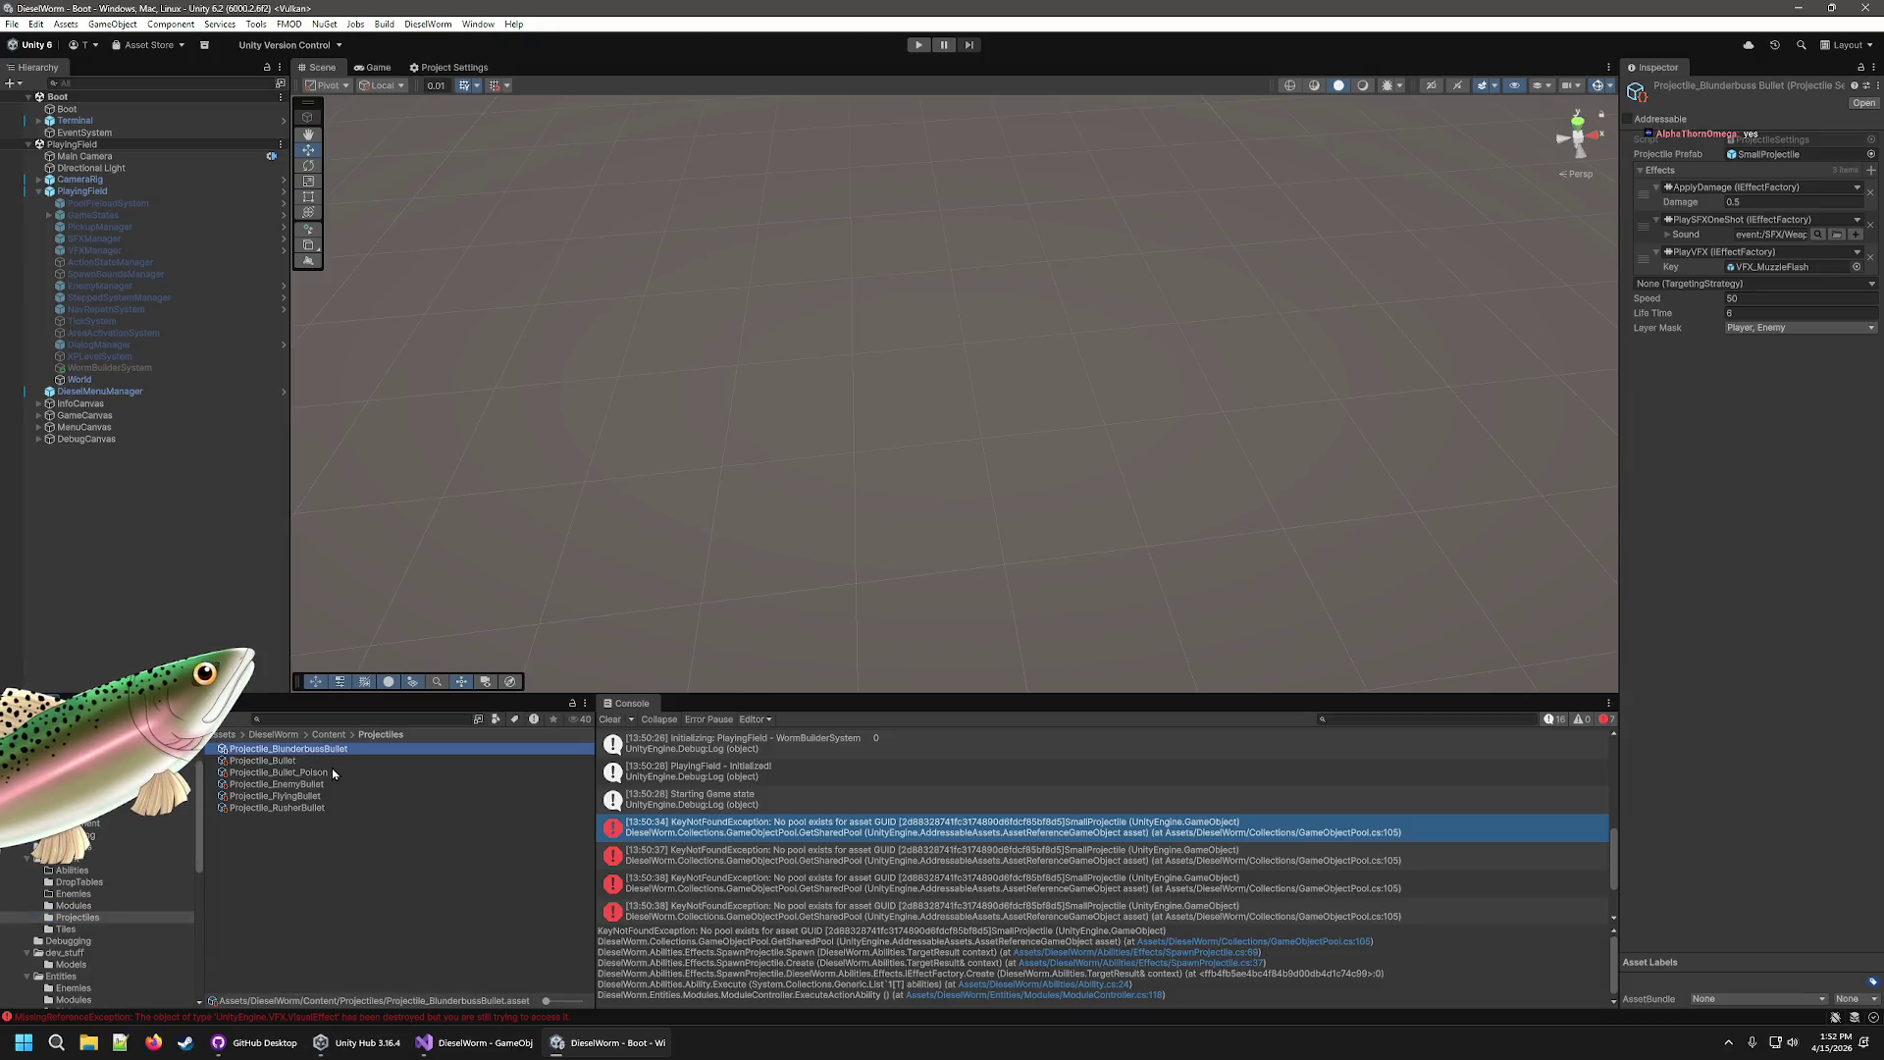
pyautogui.scroll(-5, 78, 884)
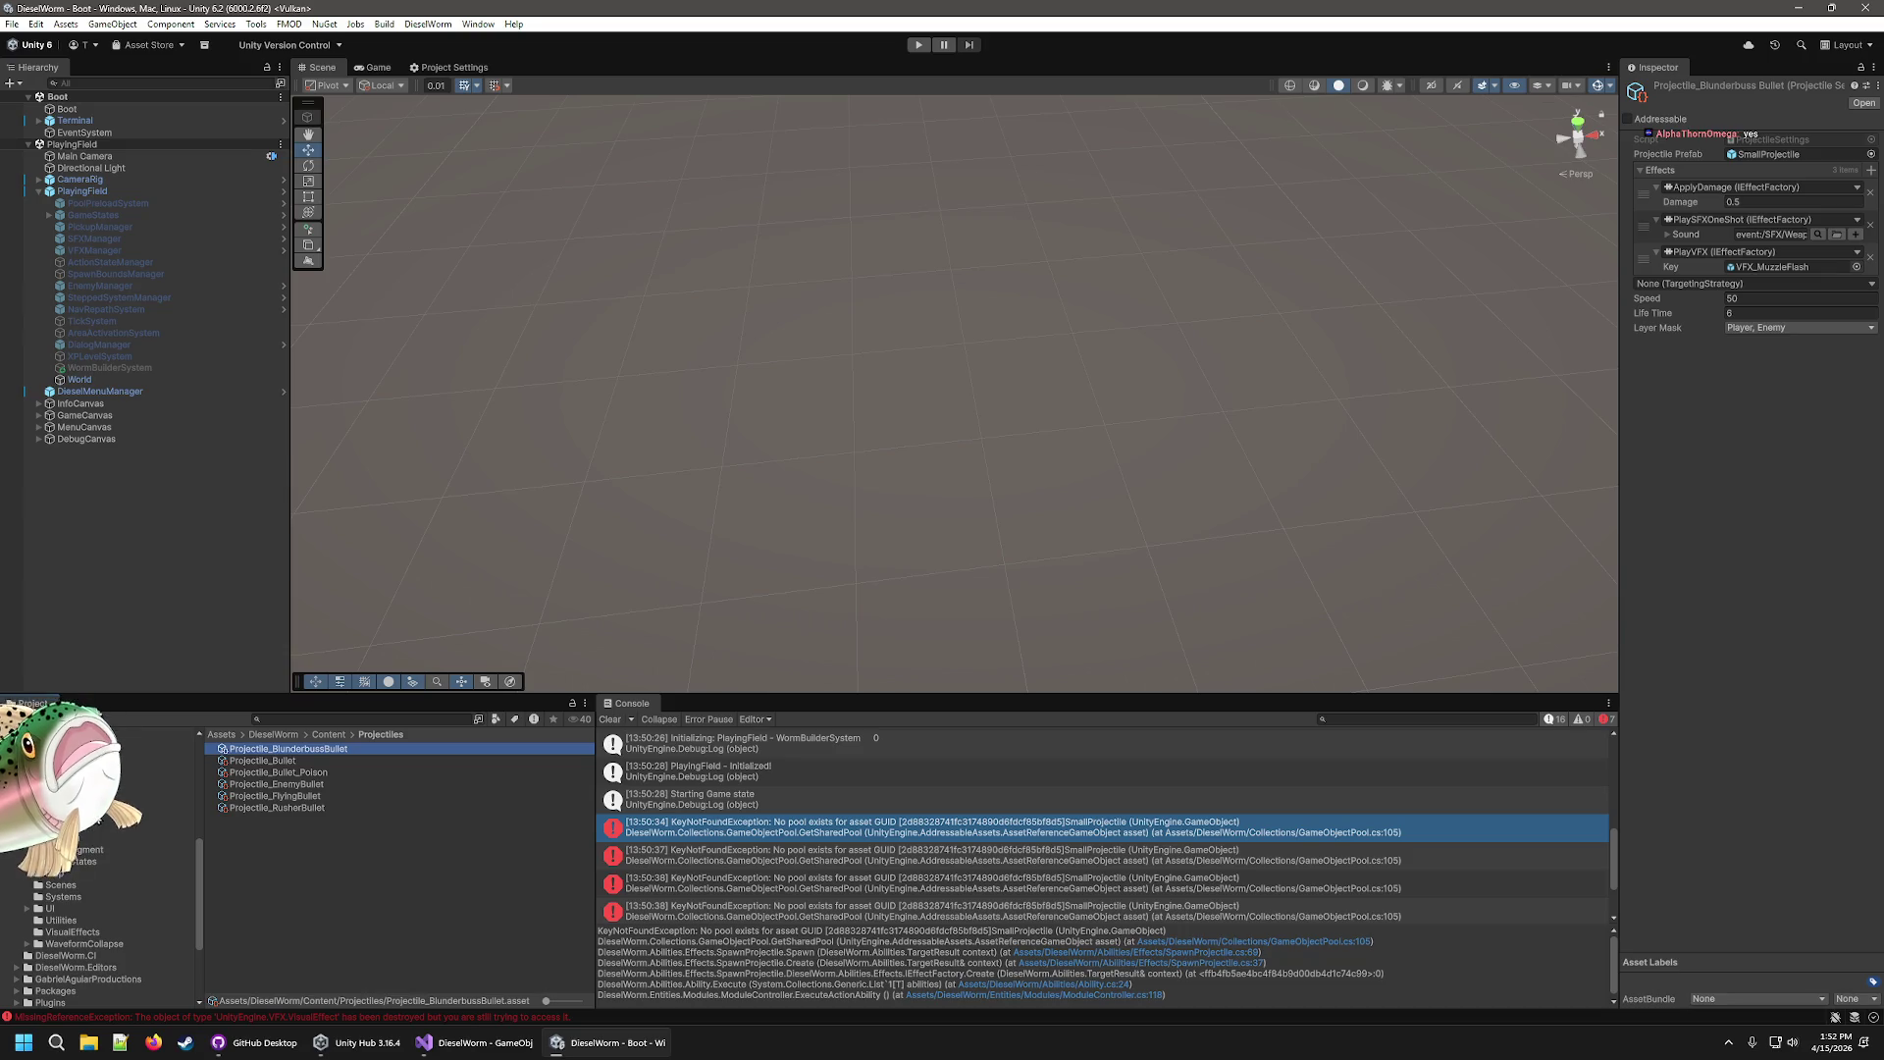
# Check the Projectile prefab's components, then open SpawnProjectile.cs from the missing-pool error's stack trace.
pyautogui.click(94, 815)
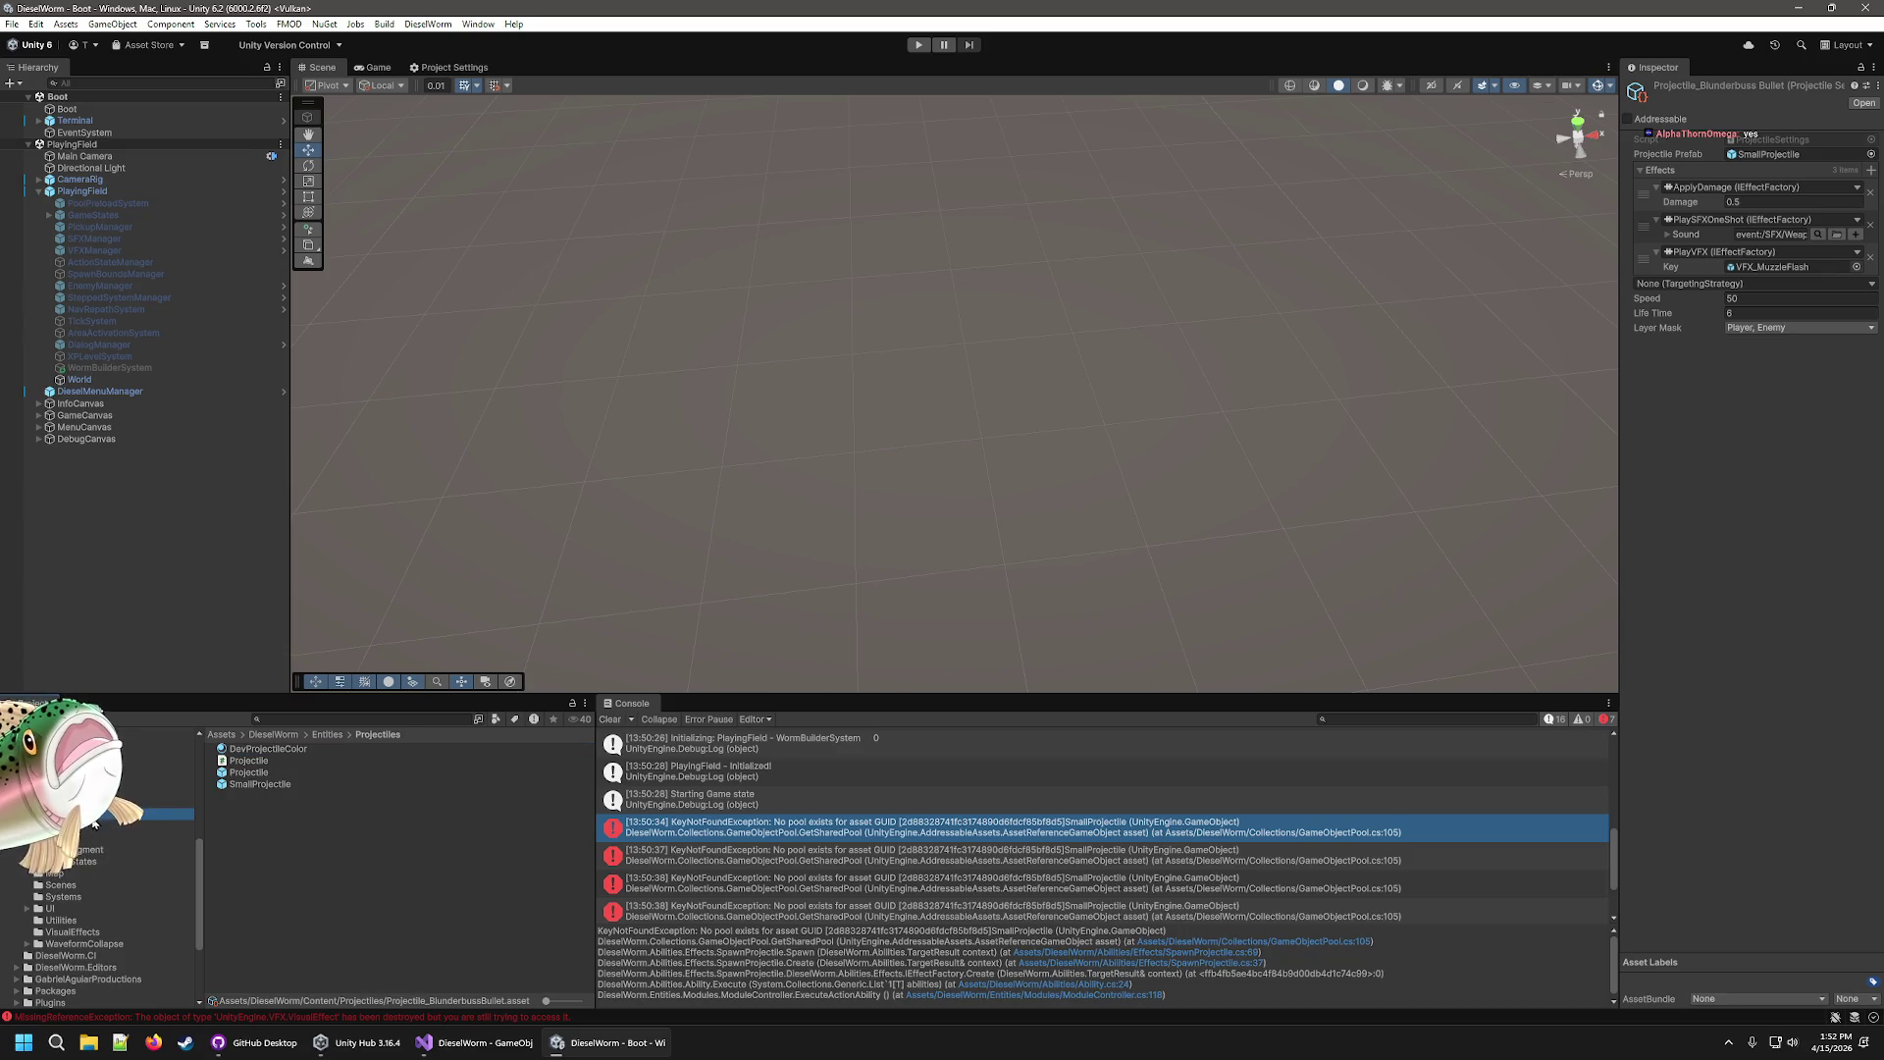
pyautogui.click(245, 773)
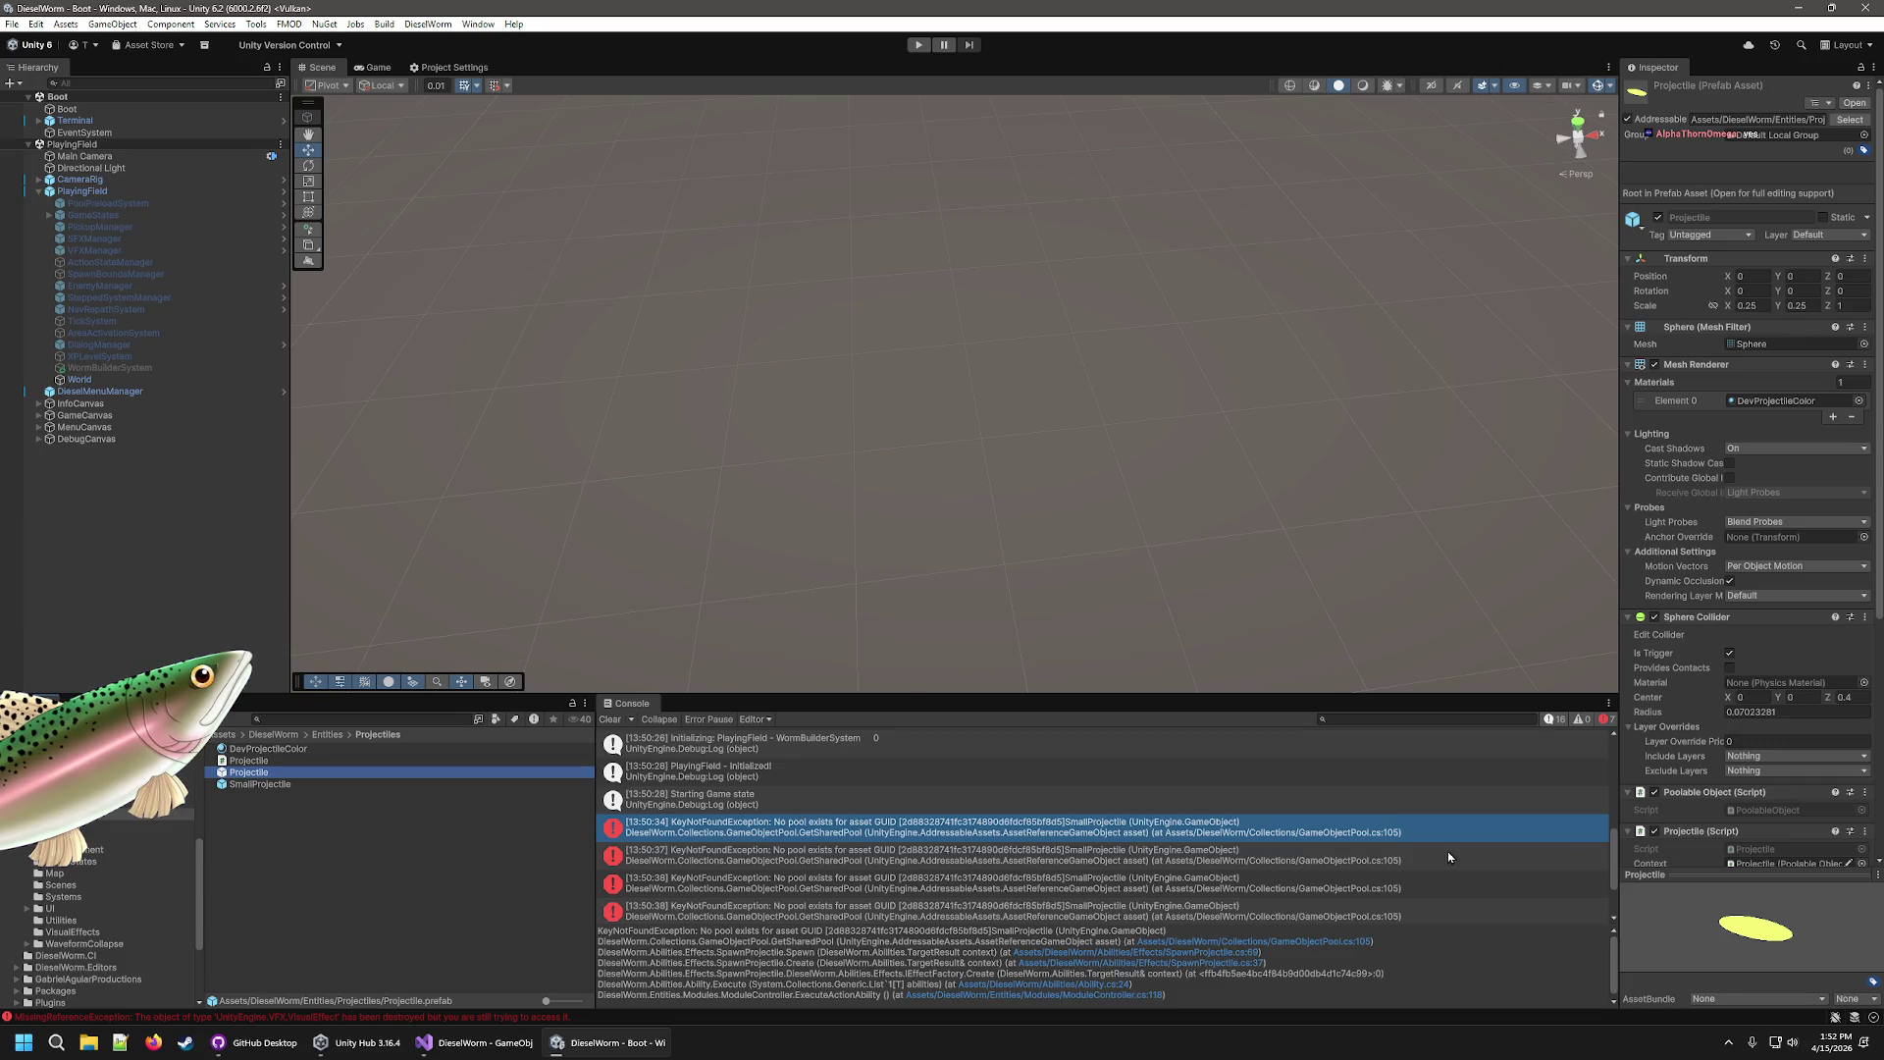
pyautogui.scroll(-5, 1747, 589)
pyautogui.click(1129, 828)
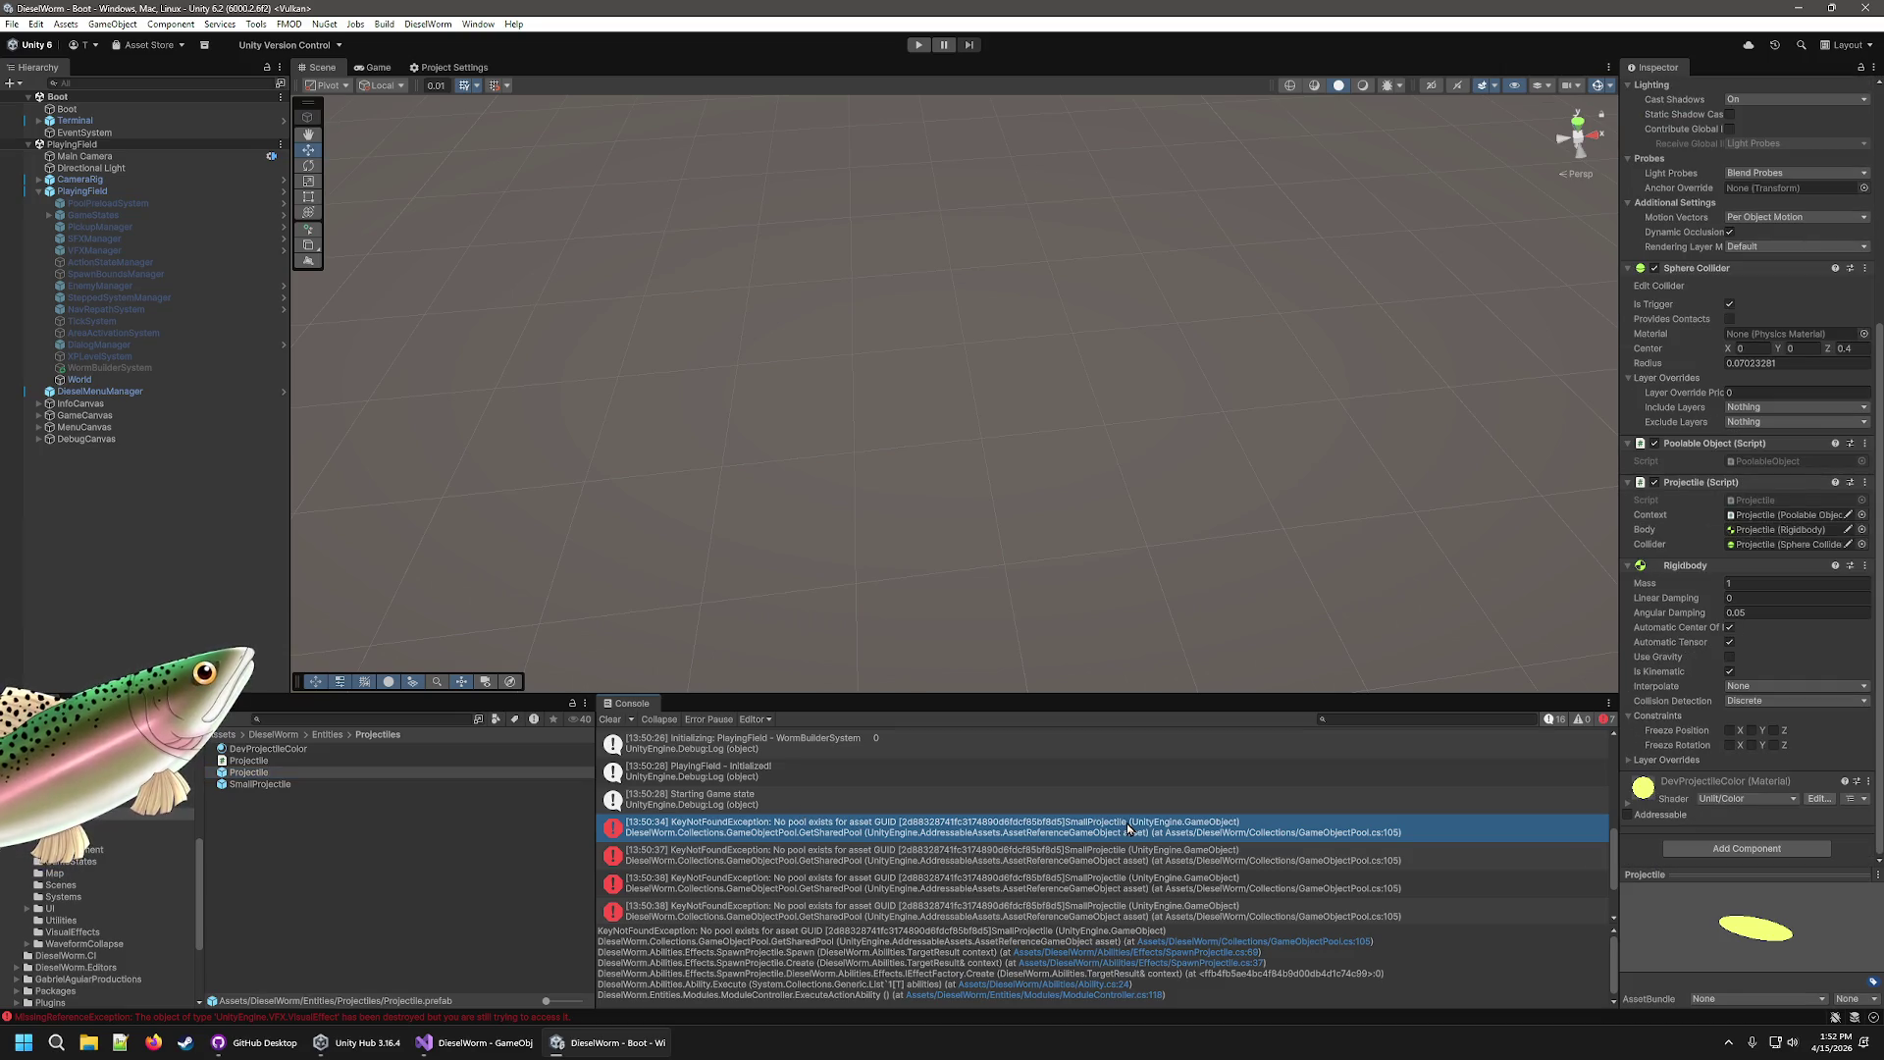
pyautogui.click(1137, 952)
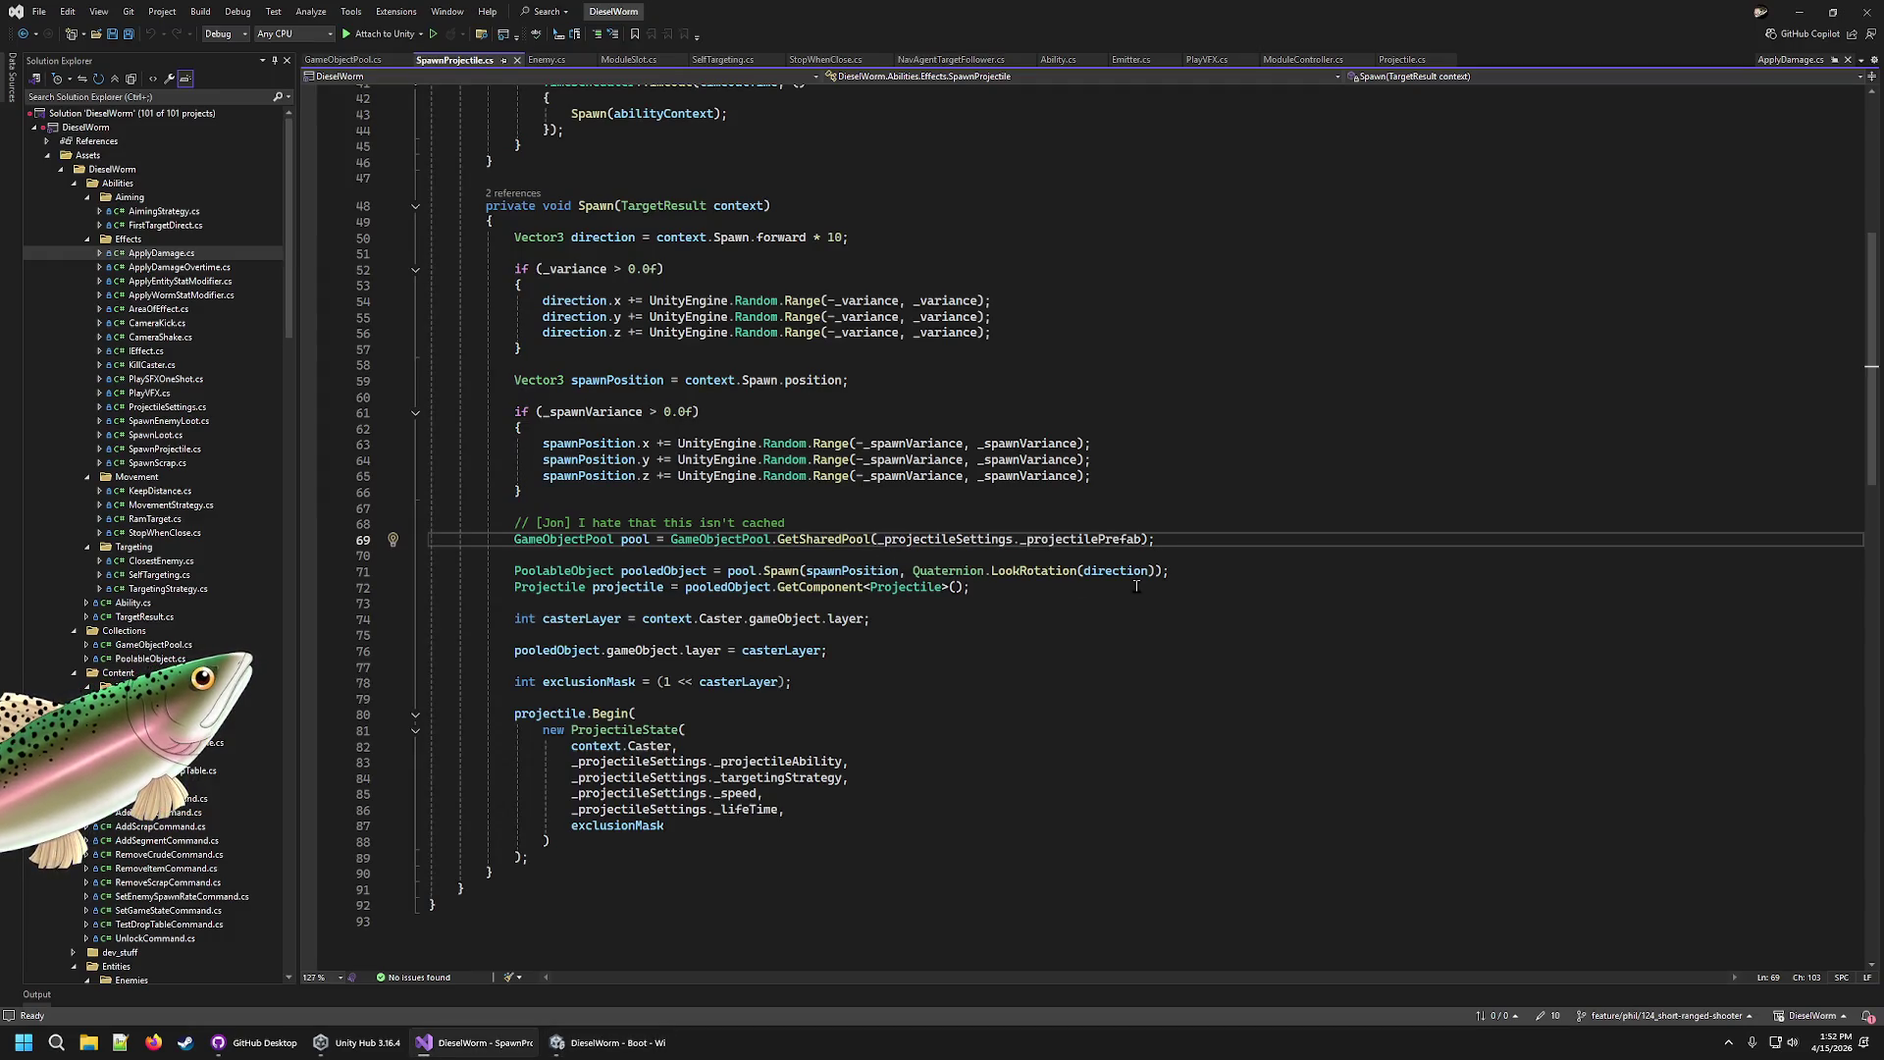
# Scroll through SpawnProjectile.cs and highlight the comment about the uncached pool.
pyautogui.scroll(11, 1136, 586)
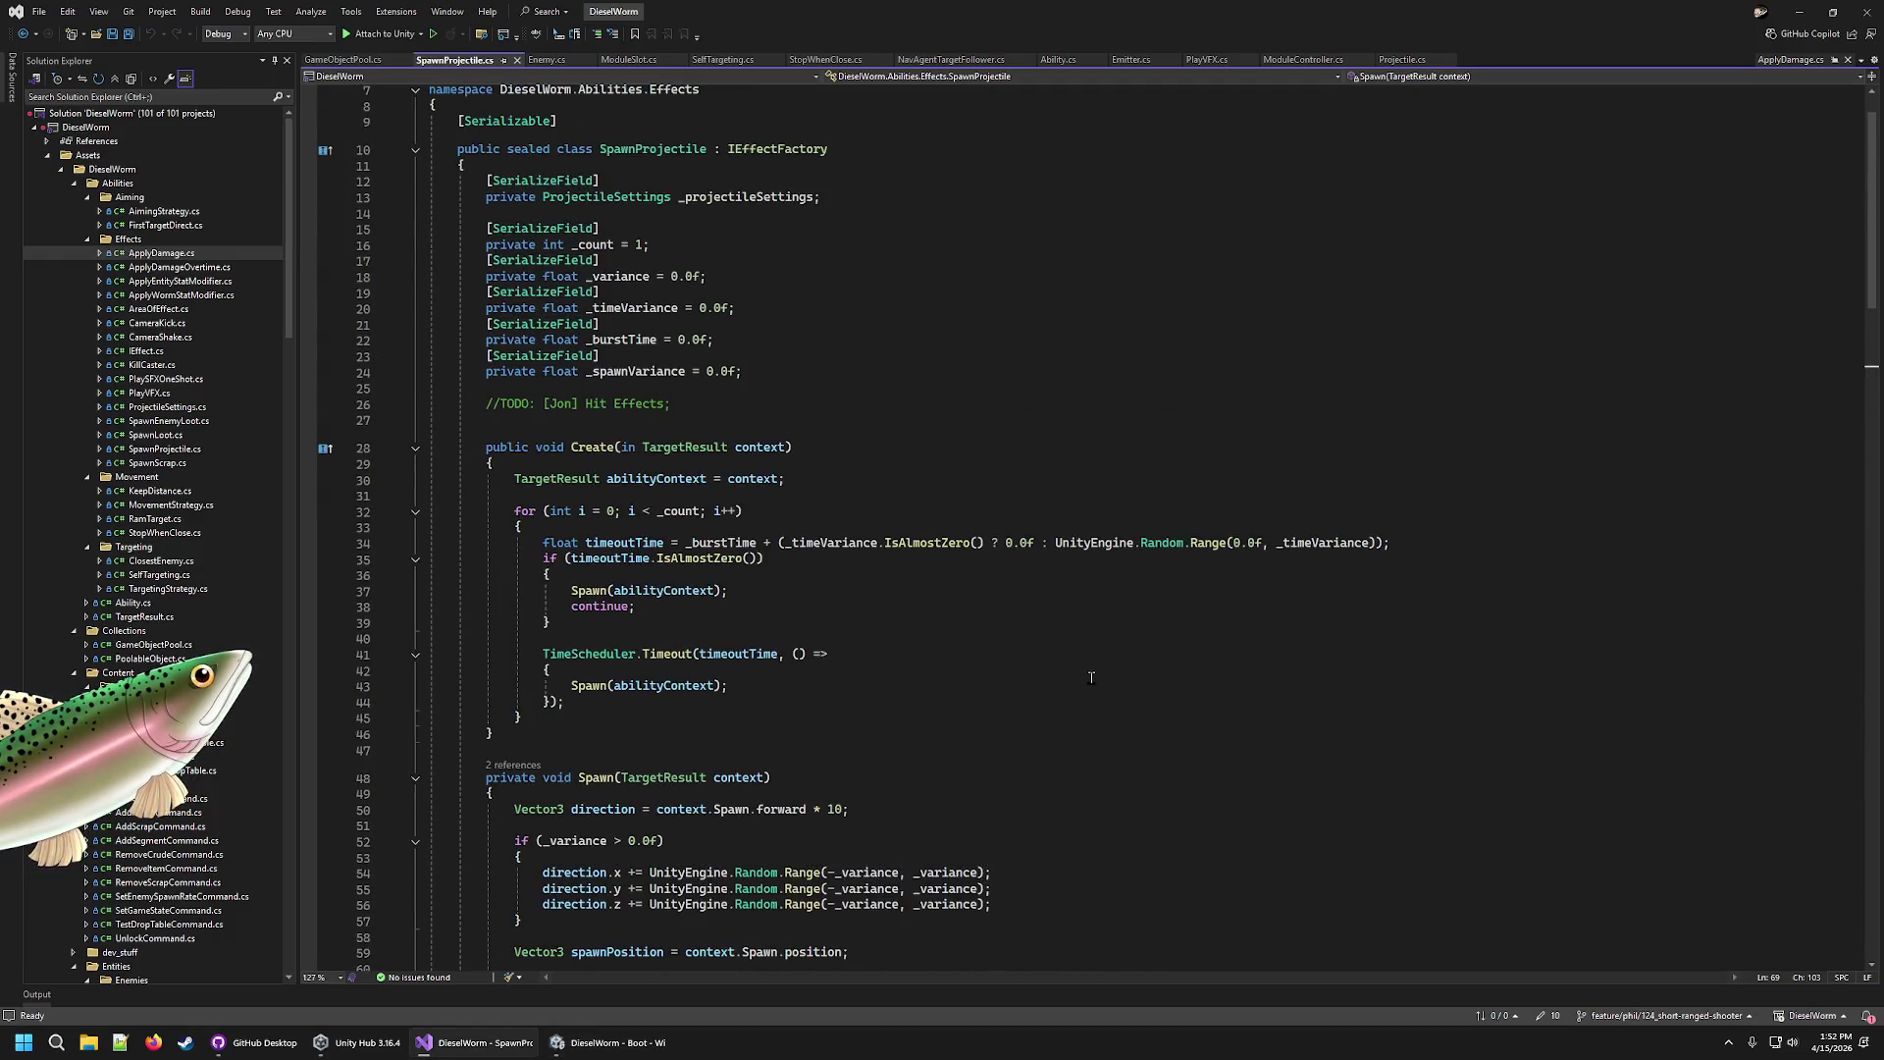
pyautogui.scroll(2, 1092, 678)
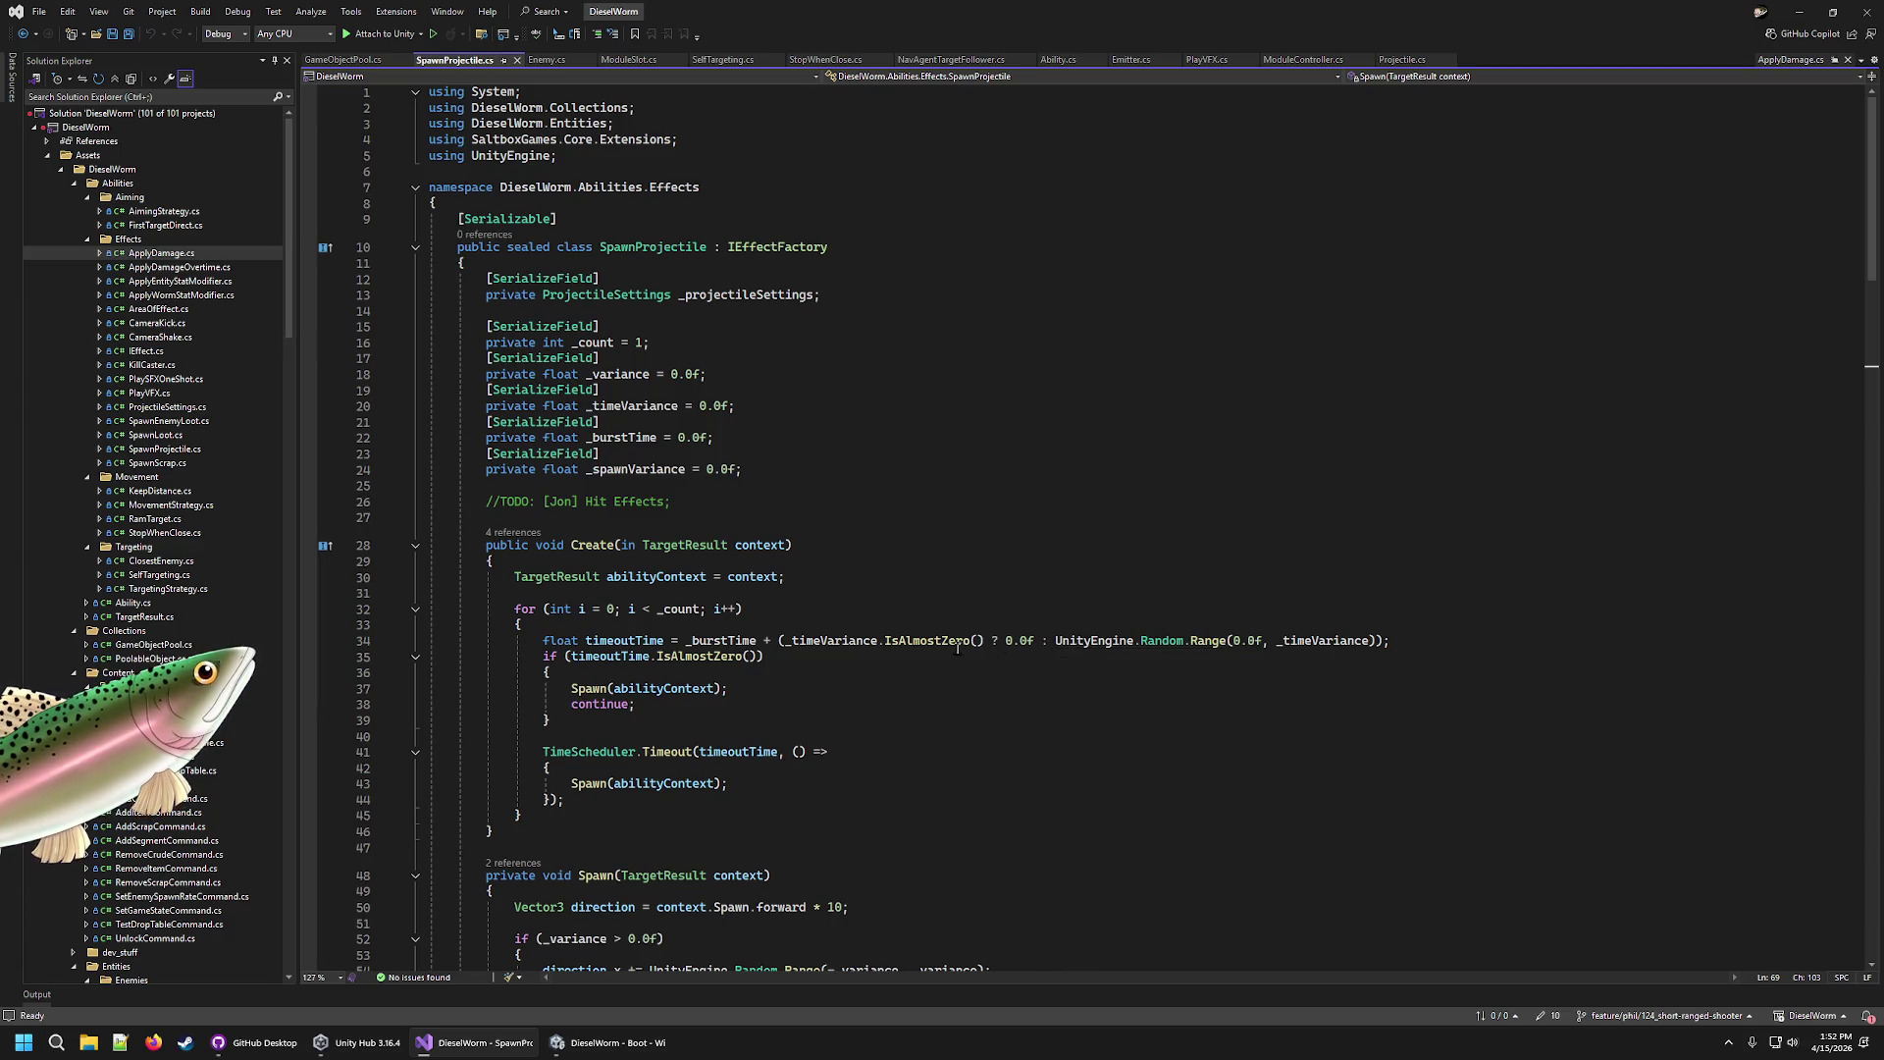
pyautogui.scroll(-7, 957, 648)
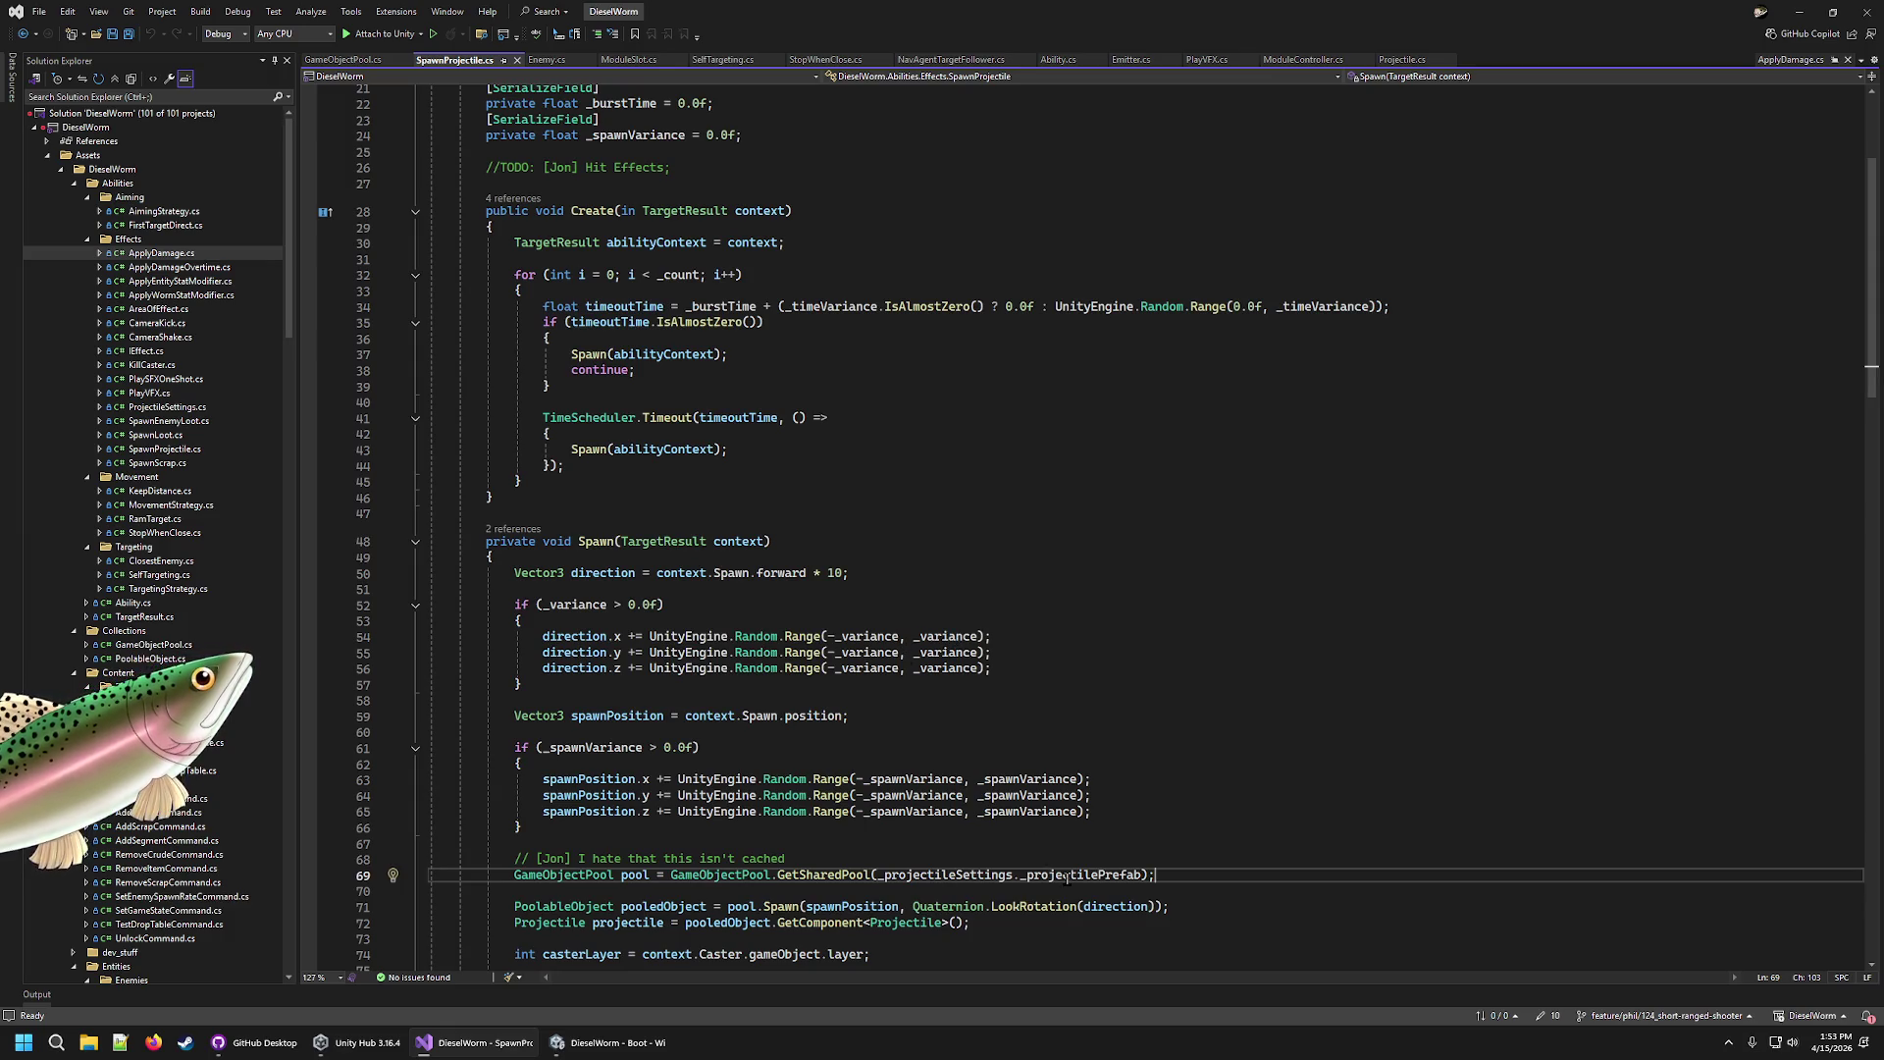
pyautogui.press('Up')
pyautogui.hotkey('ctrl', 'w')
# Select _projectilePrefab and GetSharedPool on line 69, then return to Unity's Projectile prefab.
pyautogui.doubleClick(960, 874)
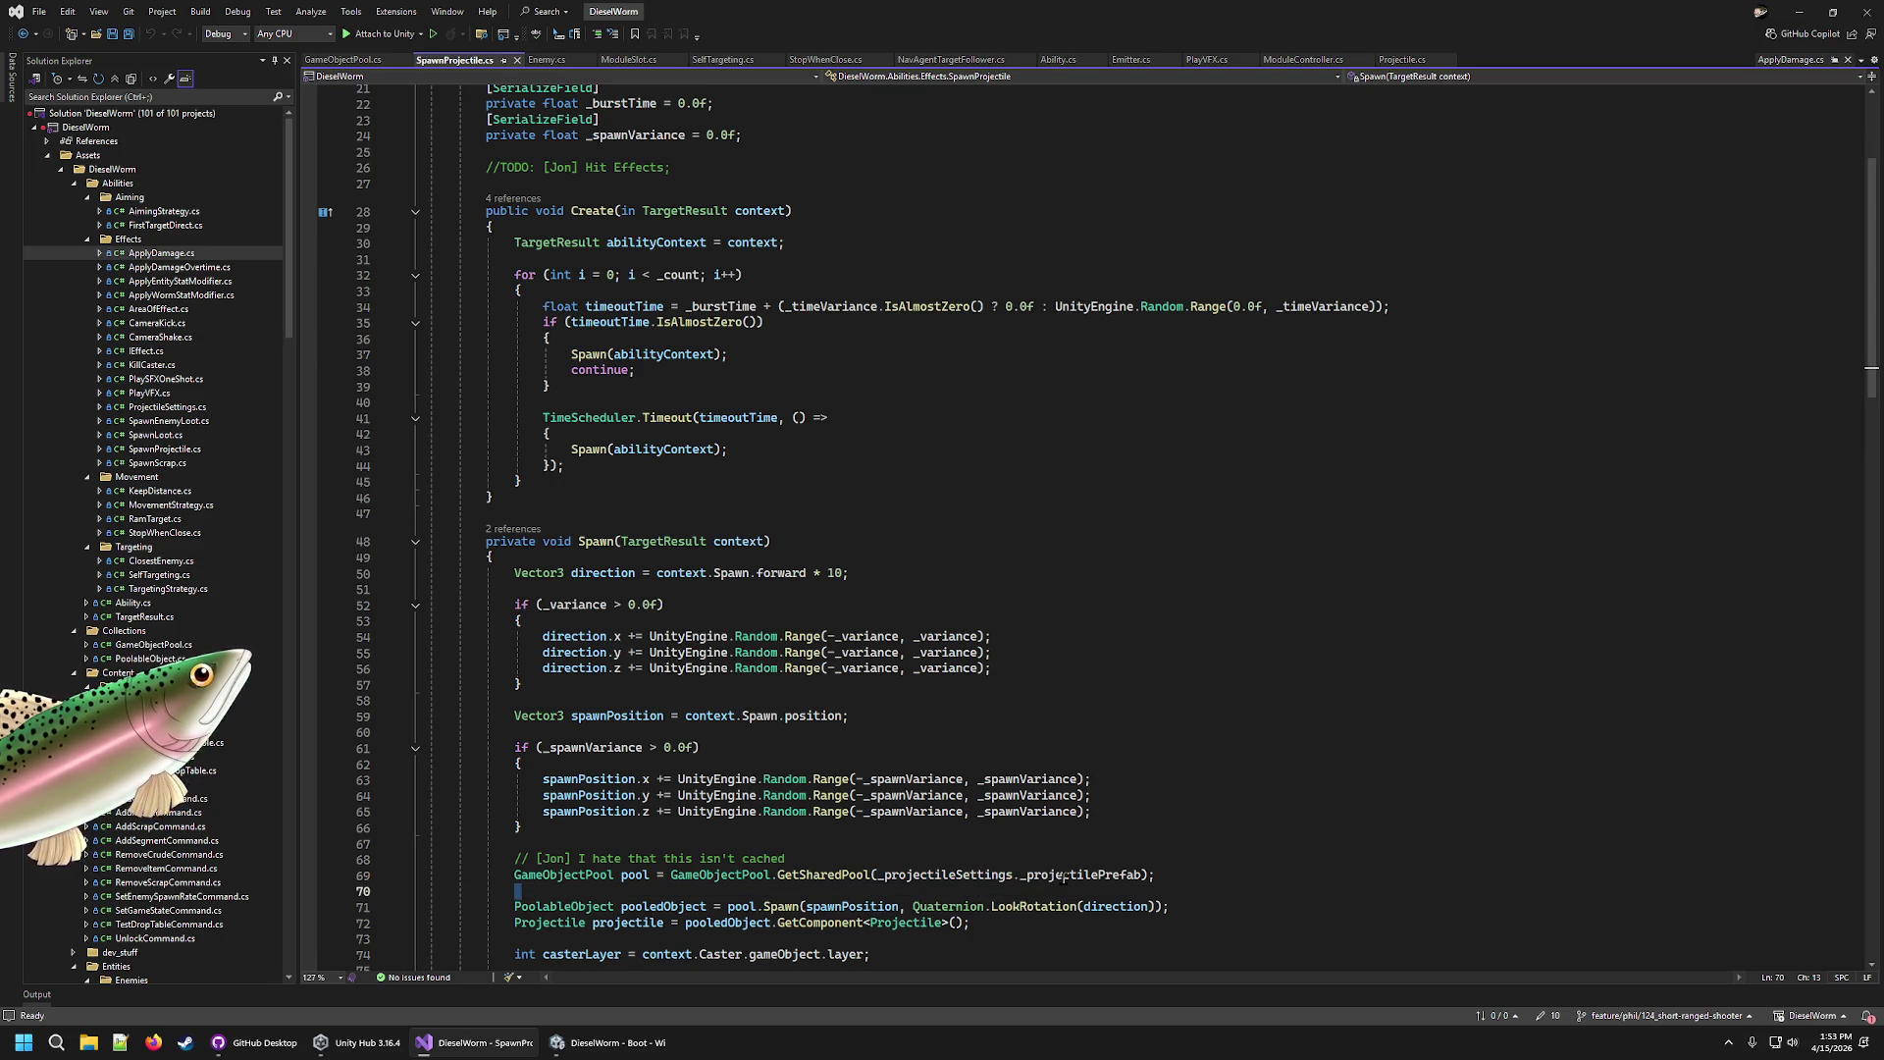
pyautogui.hotkey('ctrl', 'Right')
pyautogui.hotkey('ctrl', 'w')
pyautogui.doubleClick(879, 875)
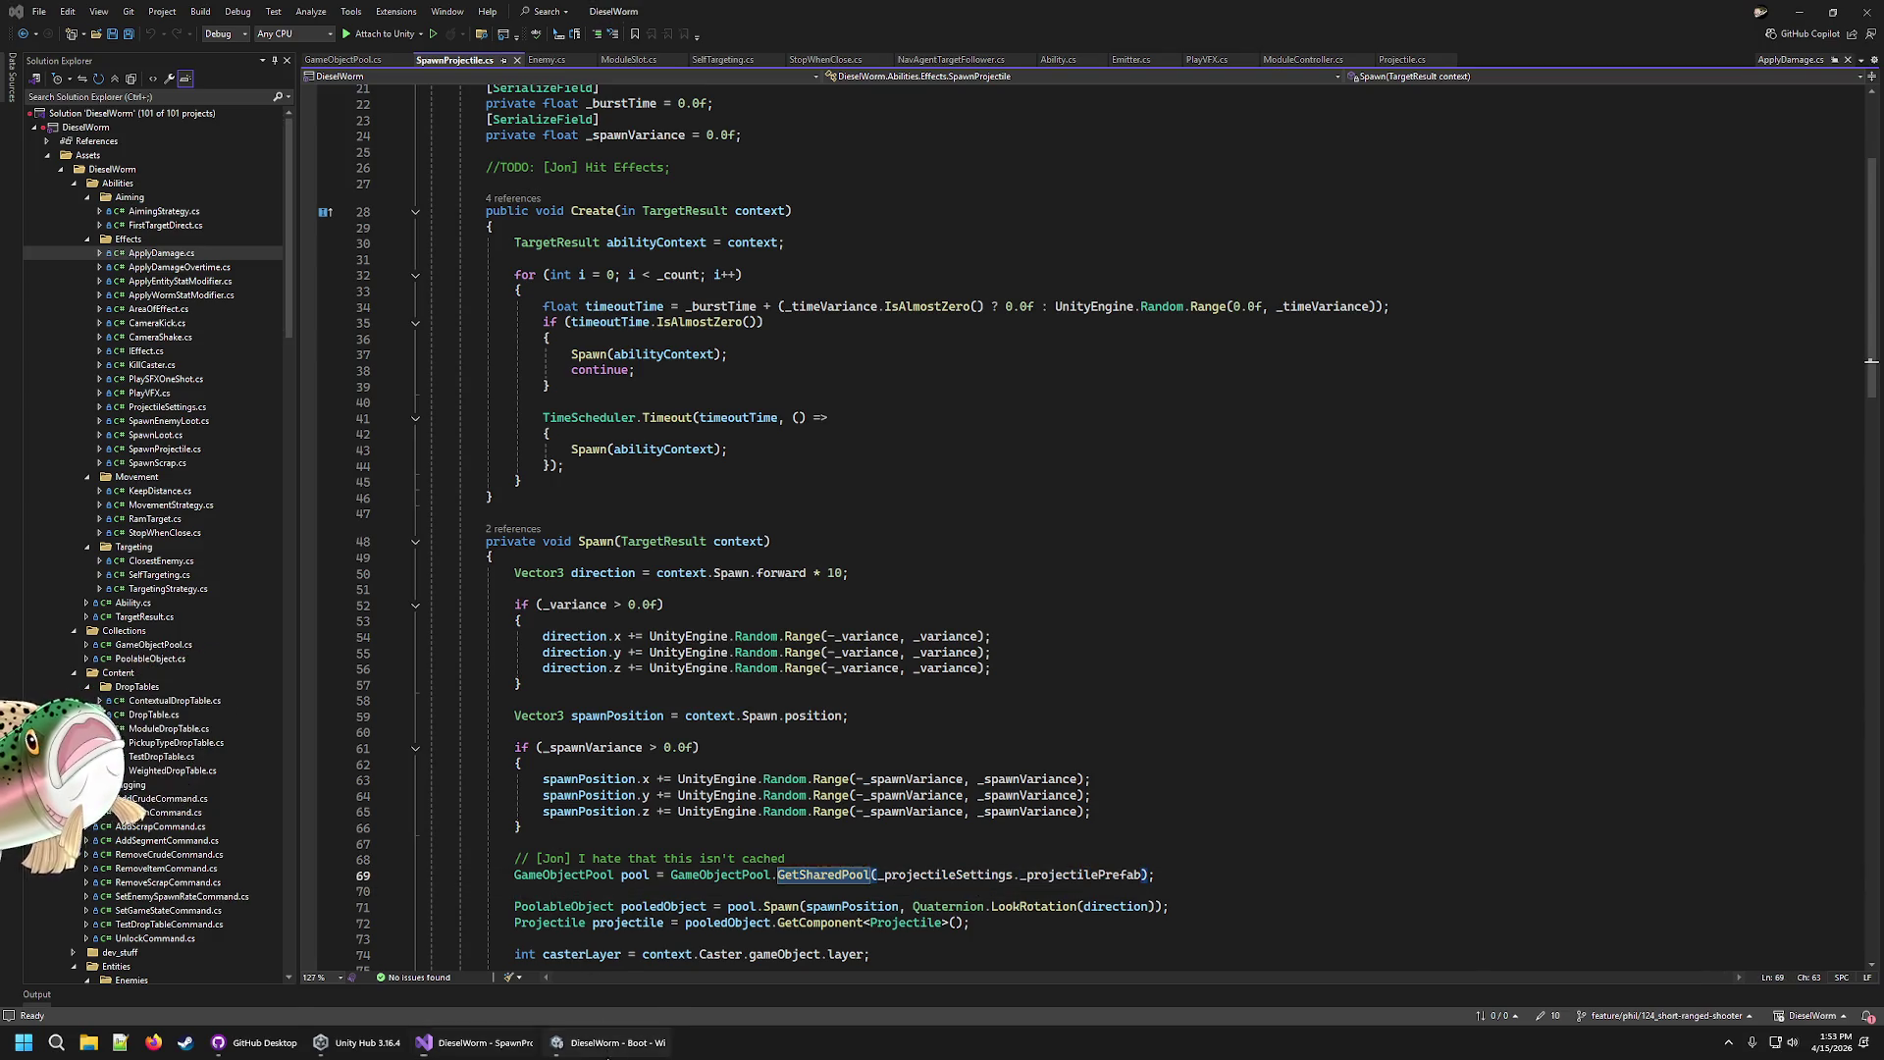
pyautogui.hotkey('alt', 'Tab')
pyautogui.click(272, 772)
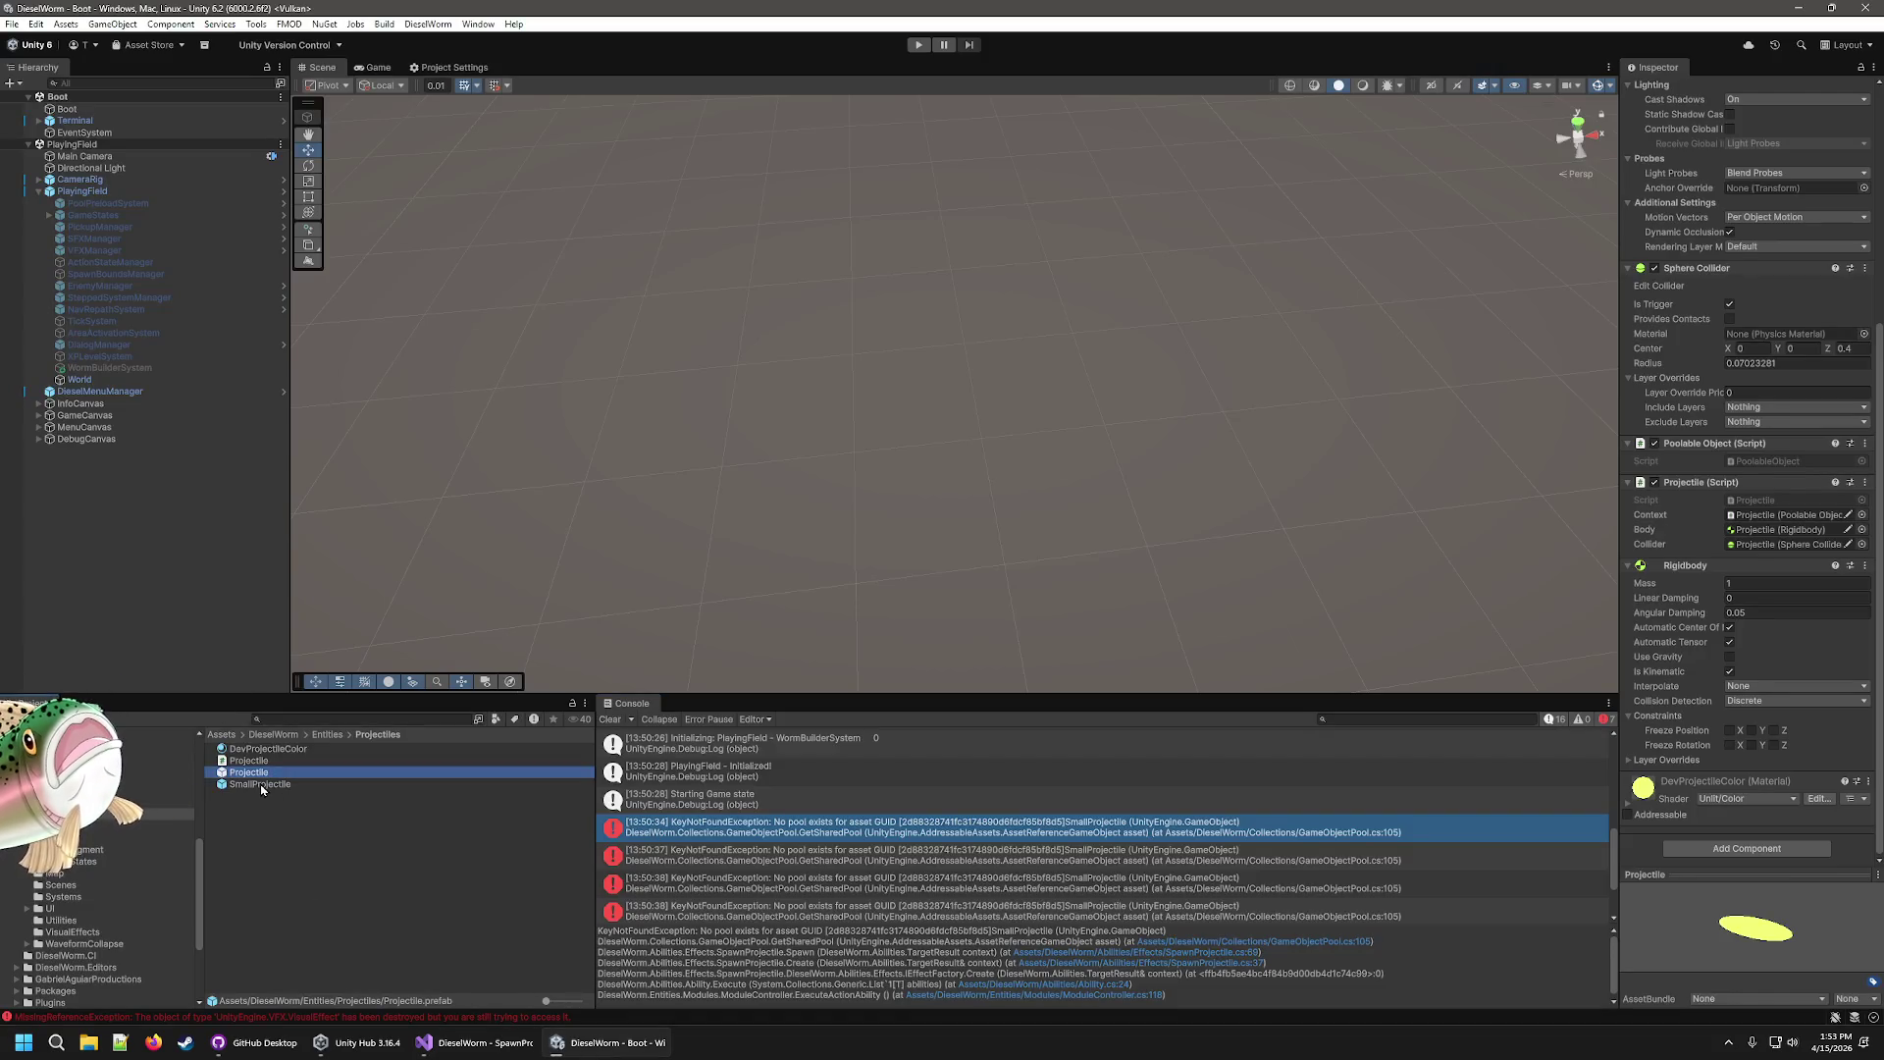
# Inspect the SmallProjectile prefab and play-test until the missing-pool error reappears.
pyautogui.click(261, 786)
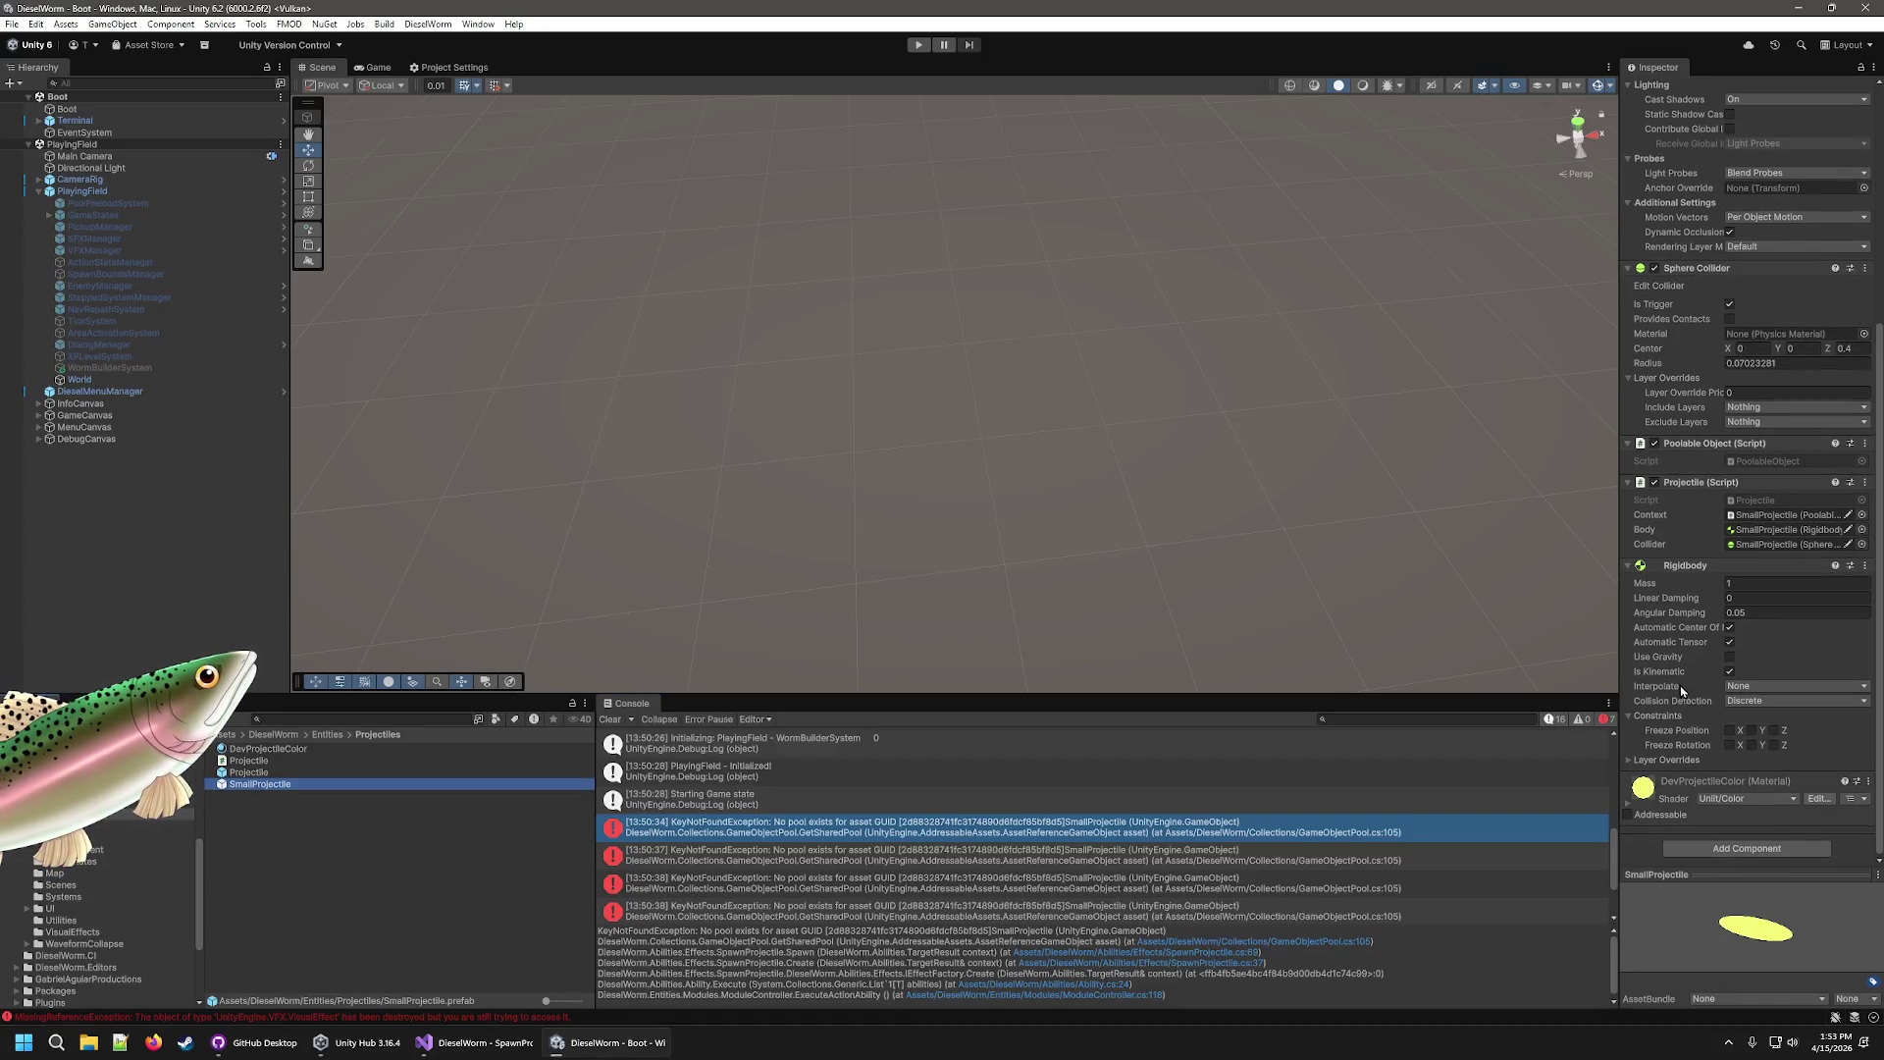
pyautogui.scroll(6, 1671, 616)
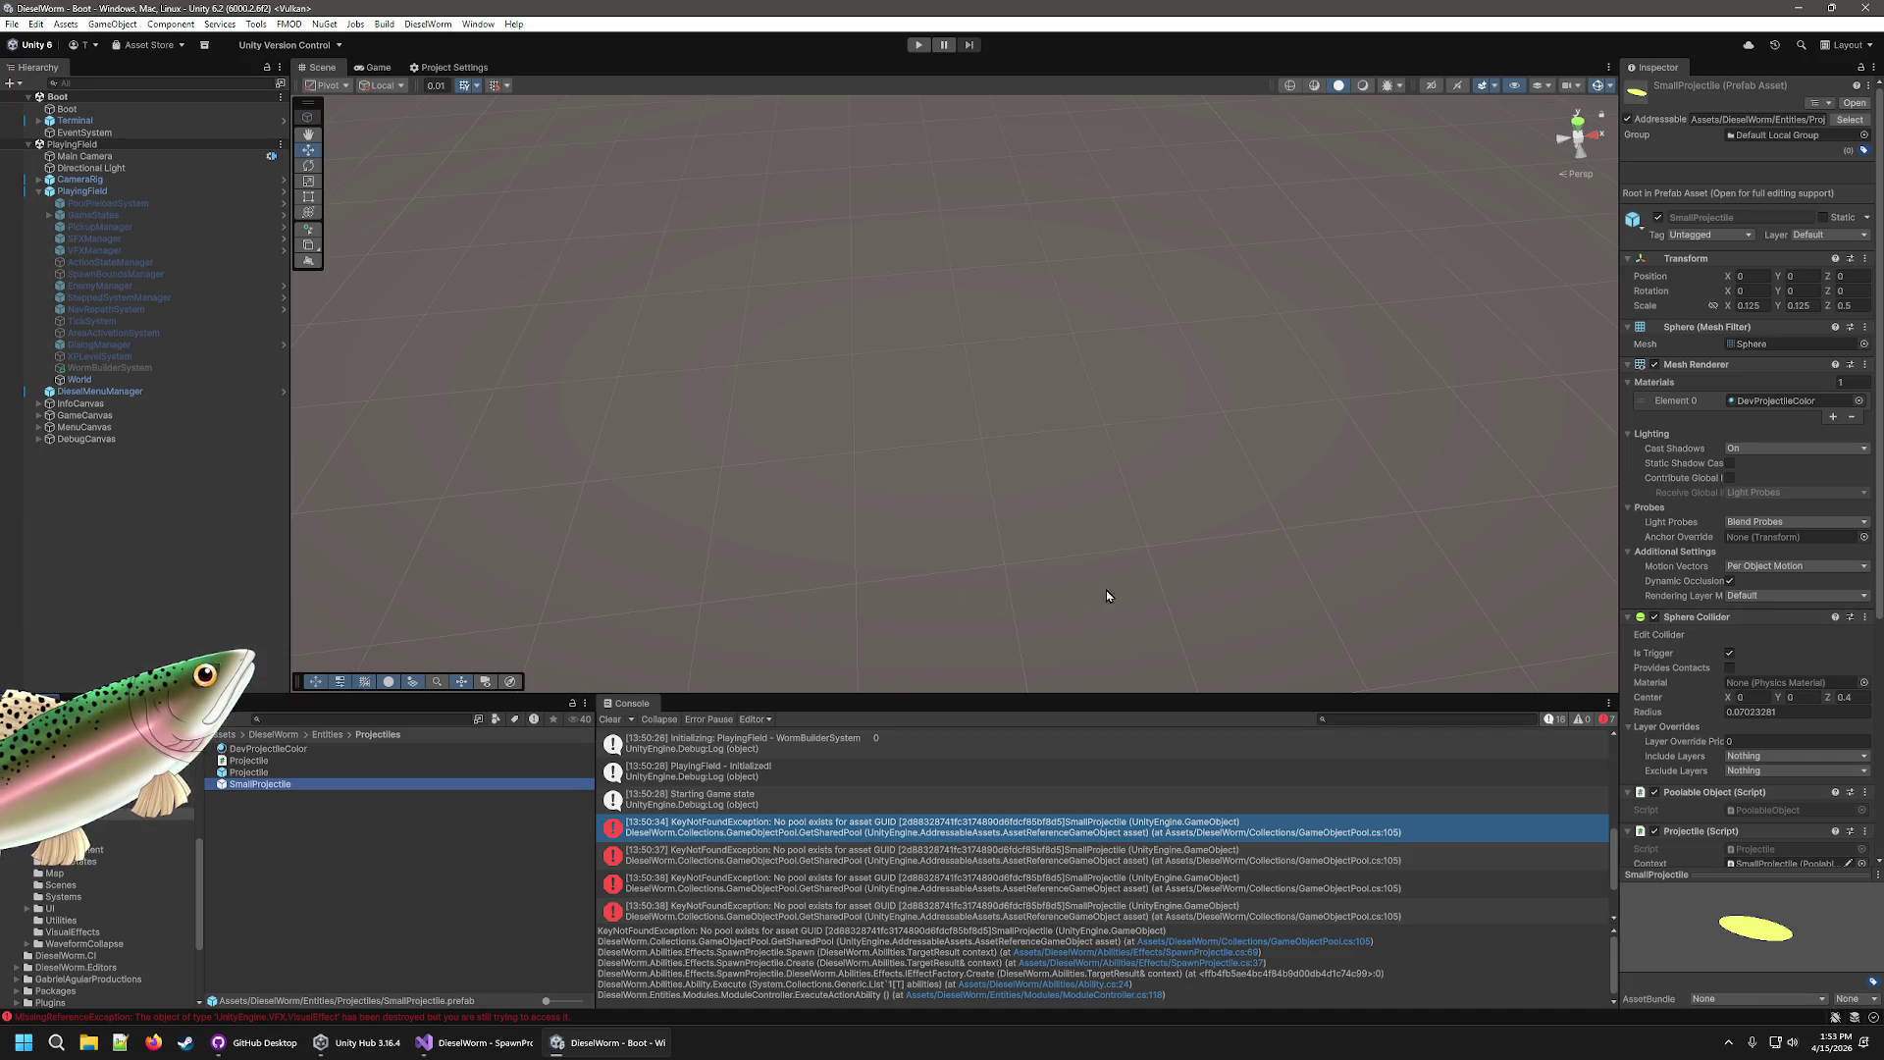
pyautogui.click(918, 45)
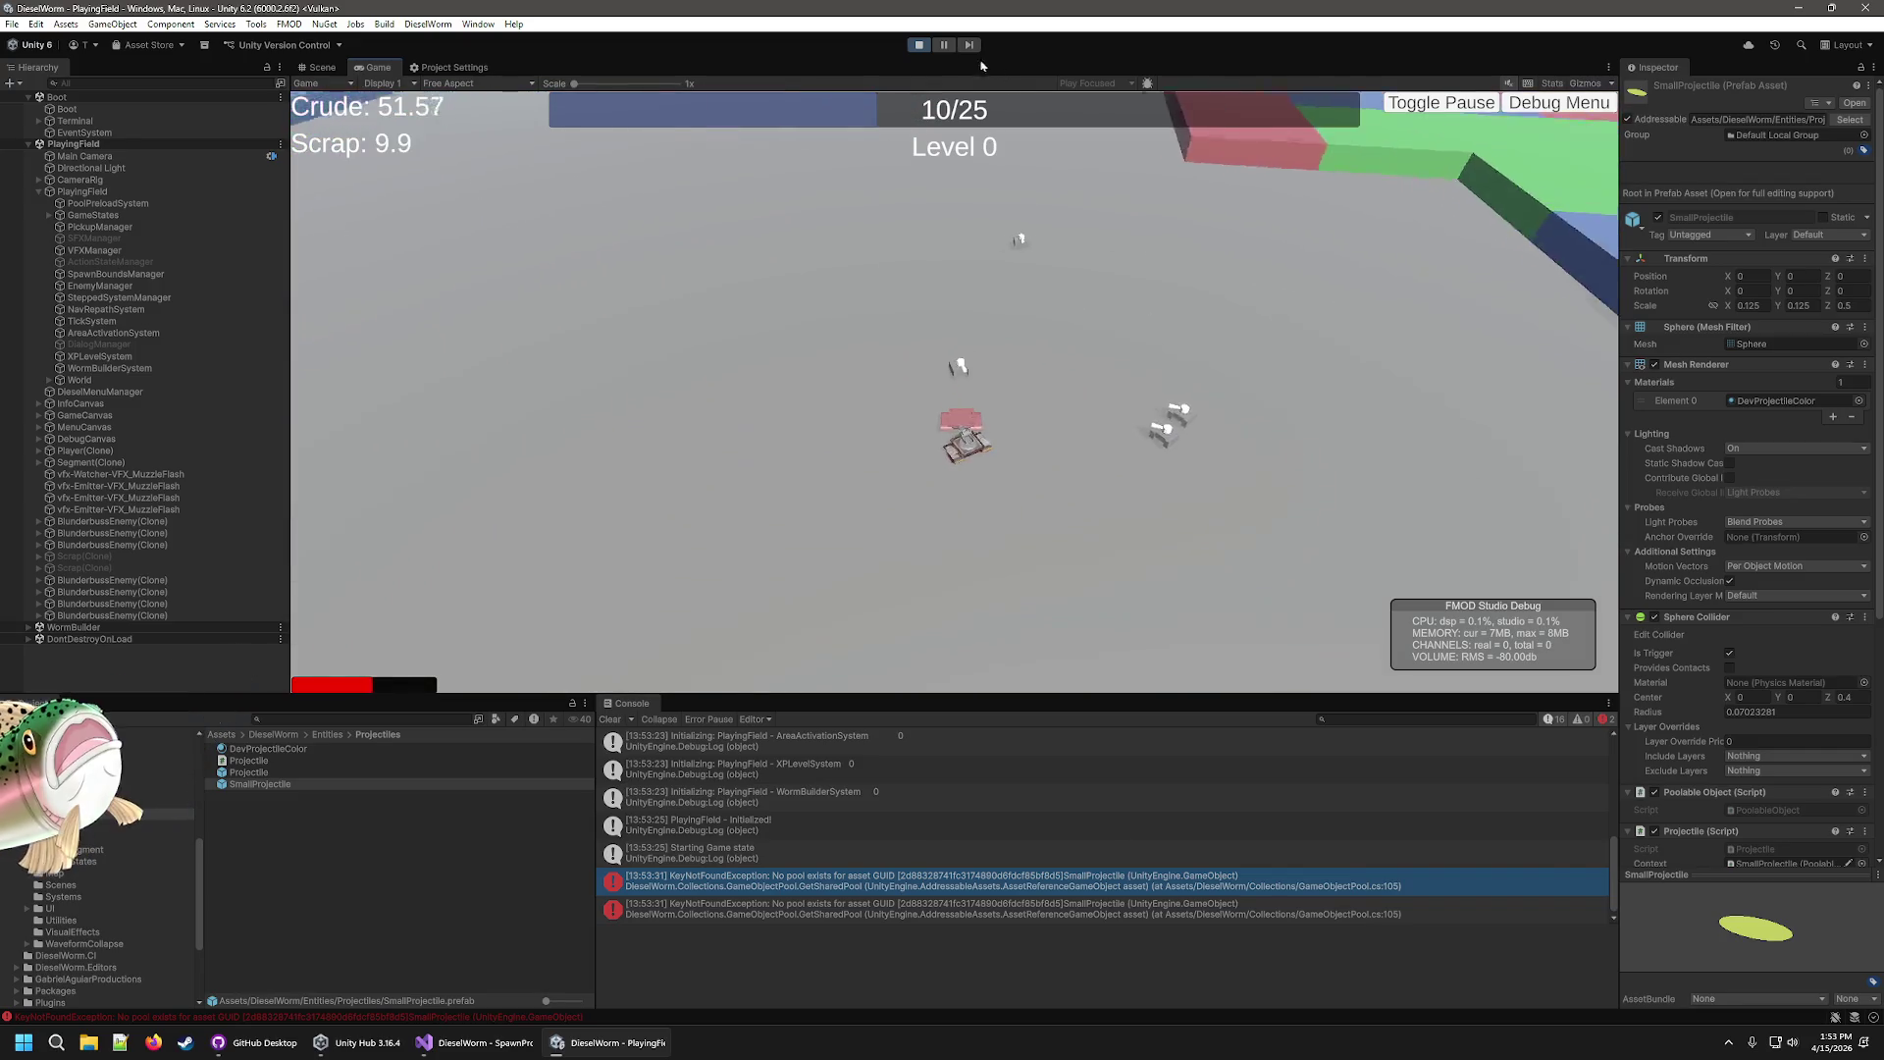
pyautogui.click(921, 47)
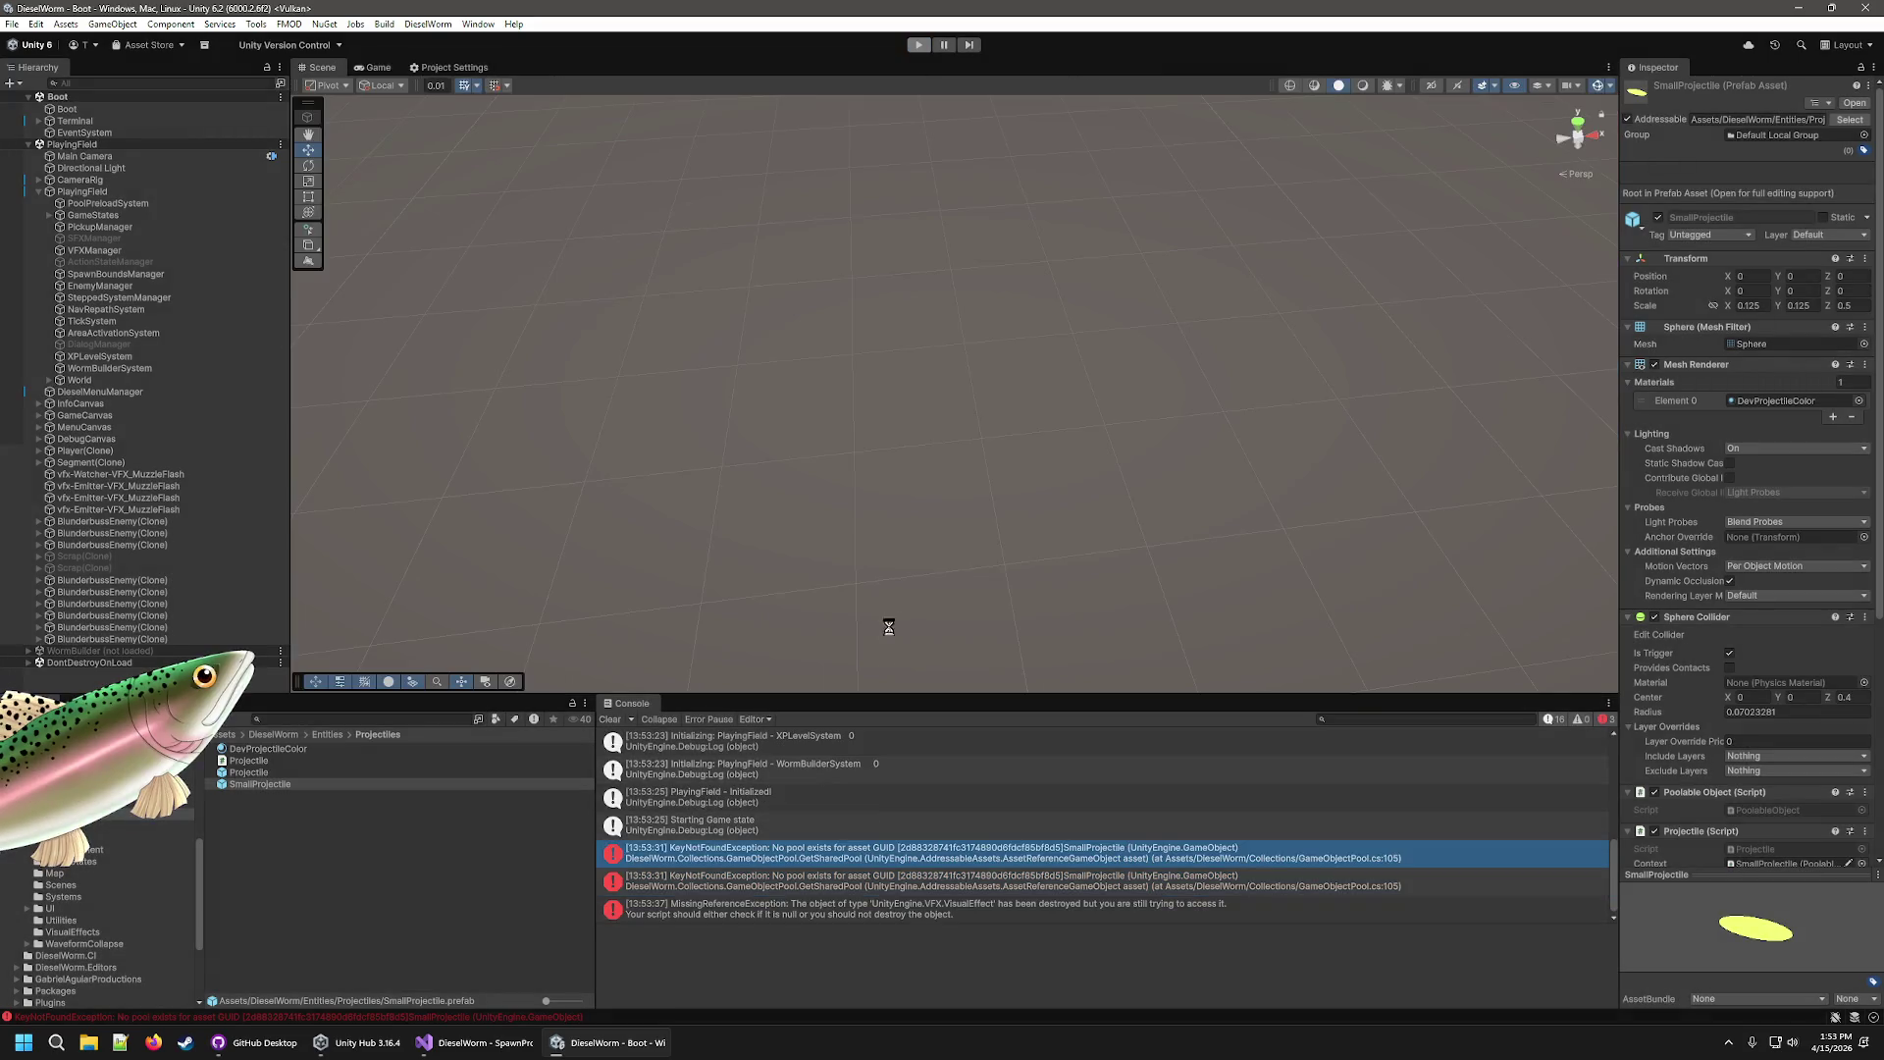
pyautogui.click(841, 853)
# Open the error's SpawnProjectile.cs line in Visual Studio, then come back to Unity.
pyautogui.click(1128, 952)
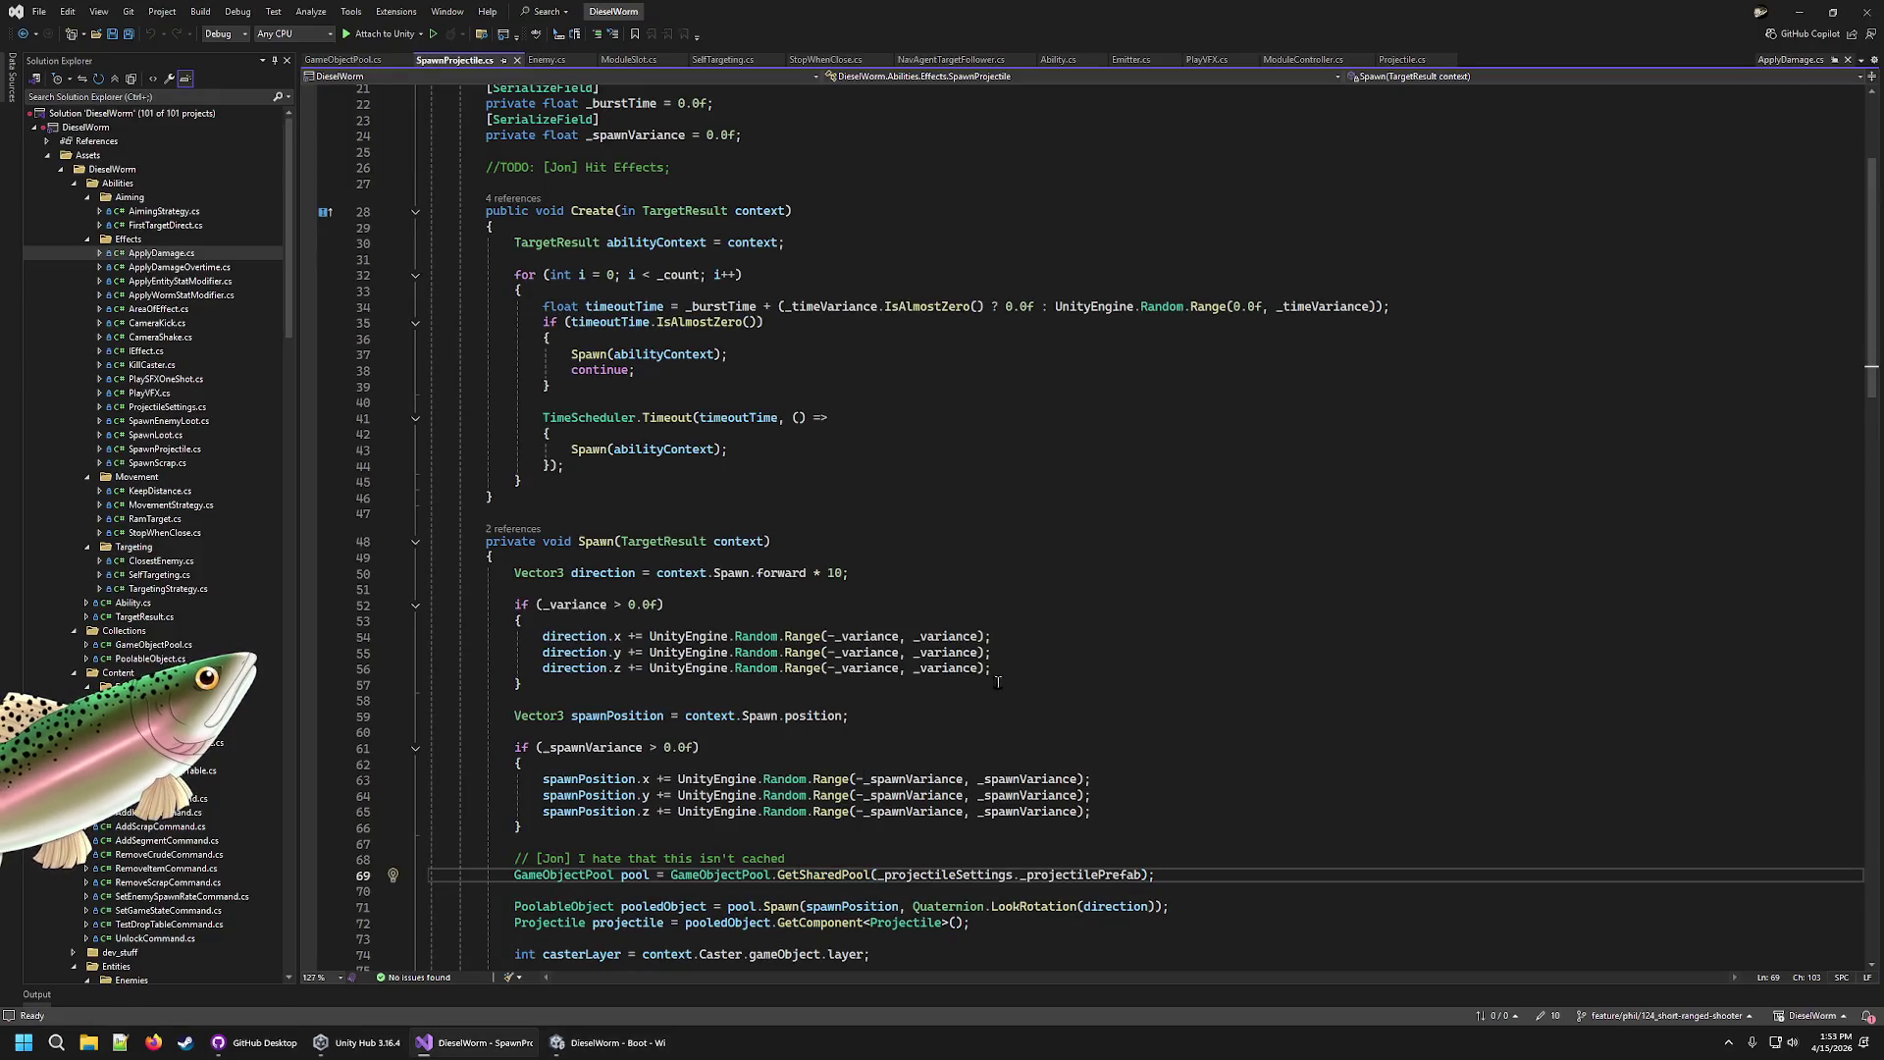
pyautogui.scroll(7, 1009, 563)
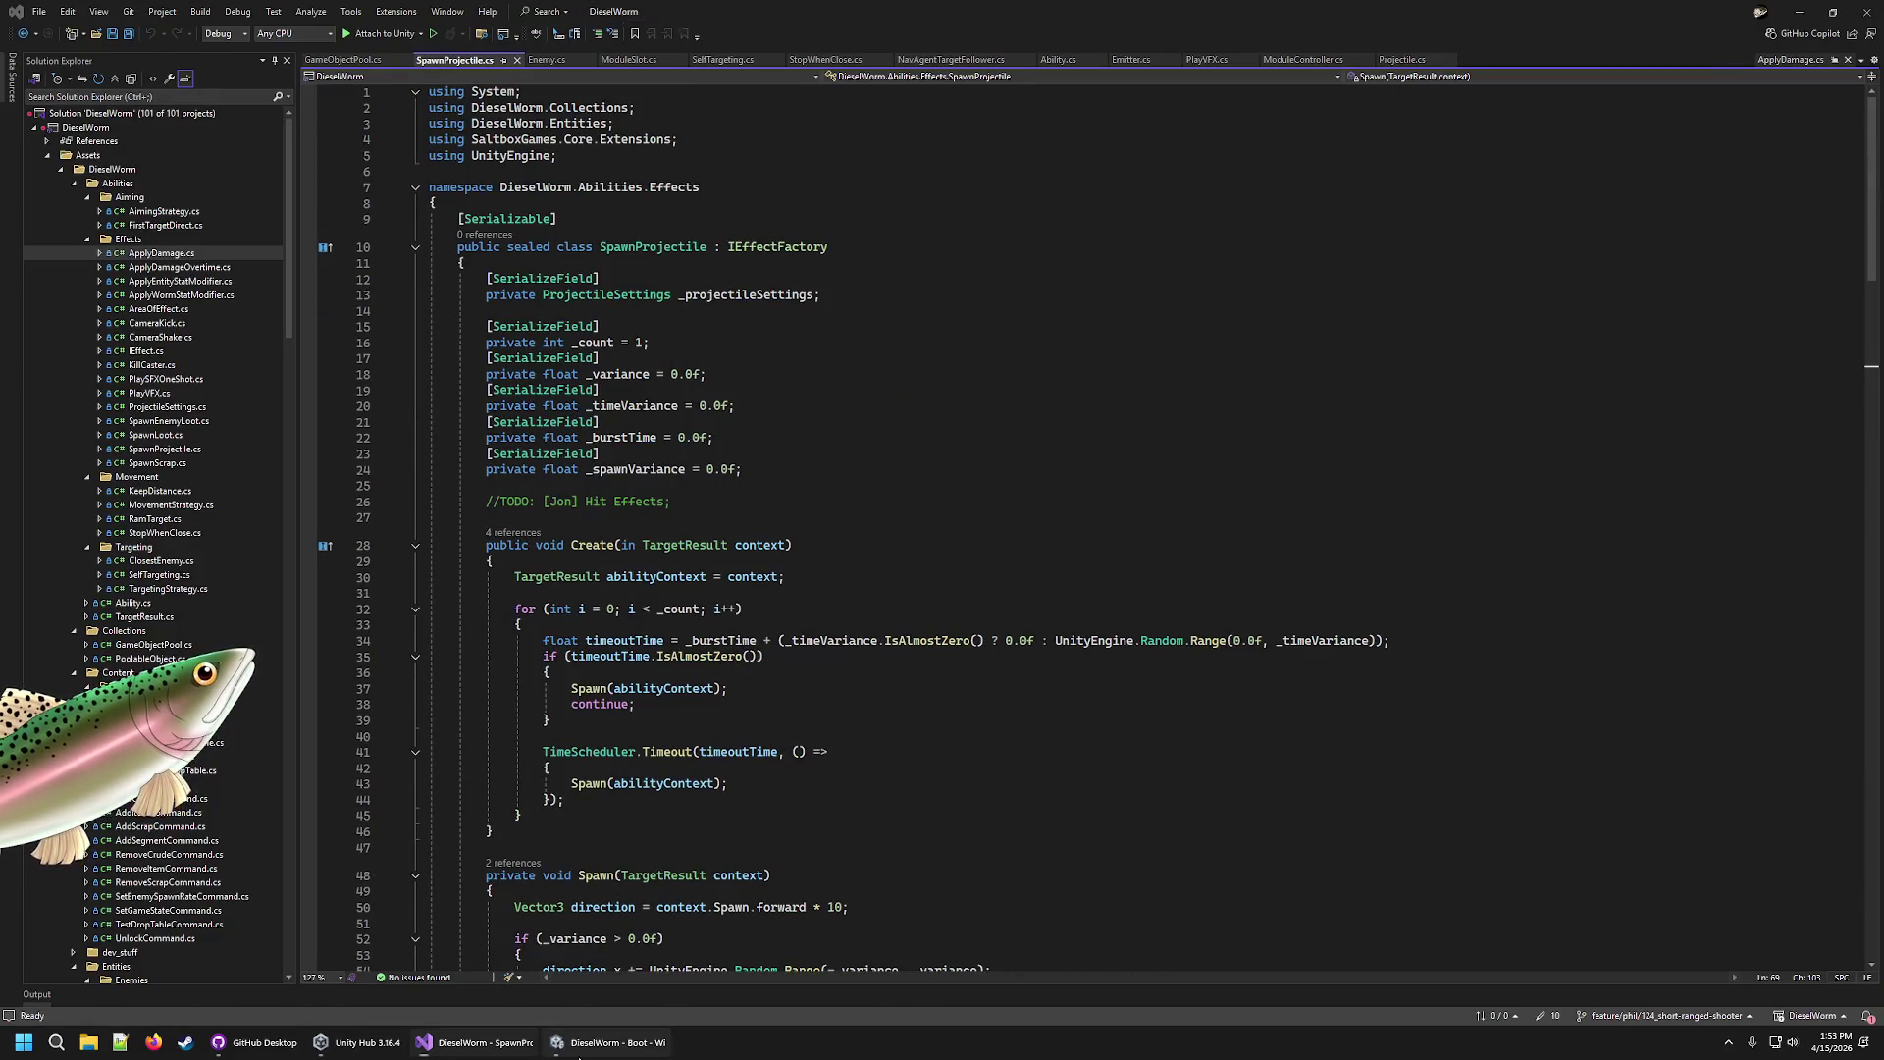
pyautogui.click(601, 1042)
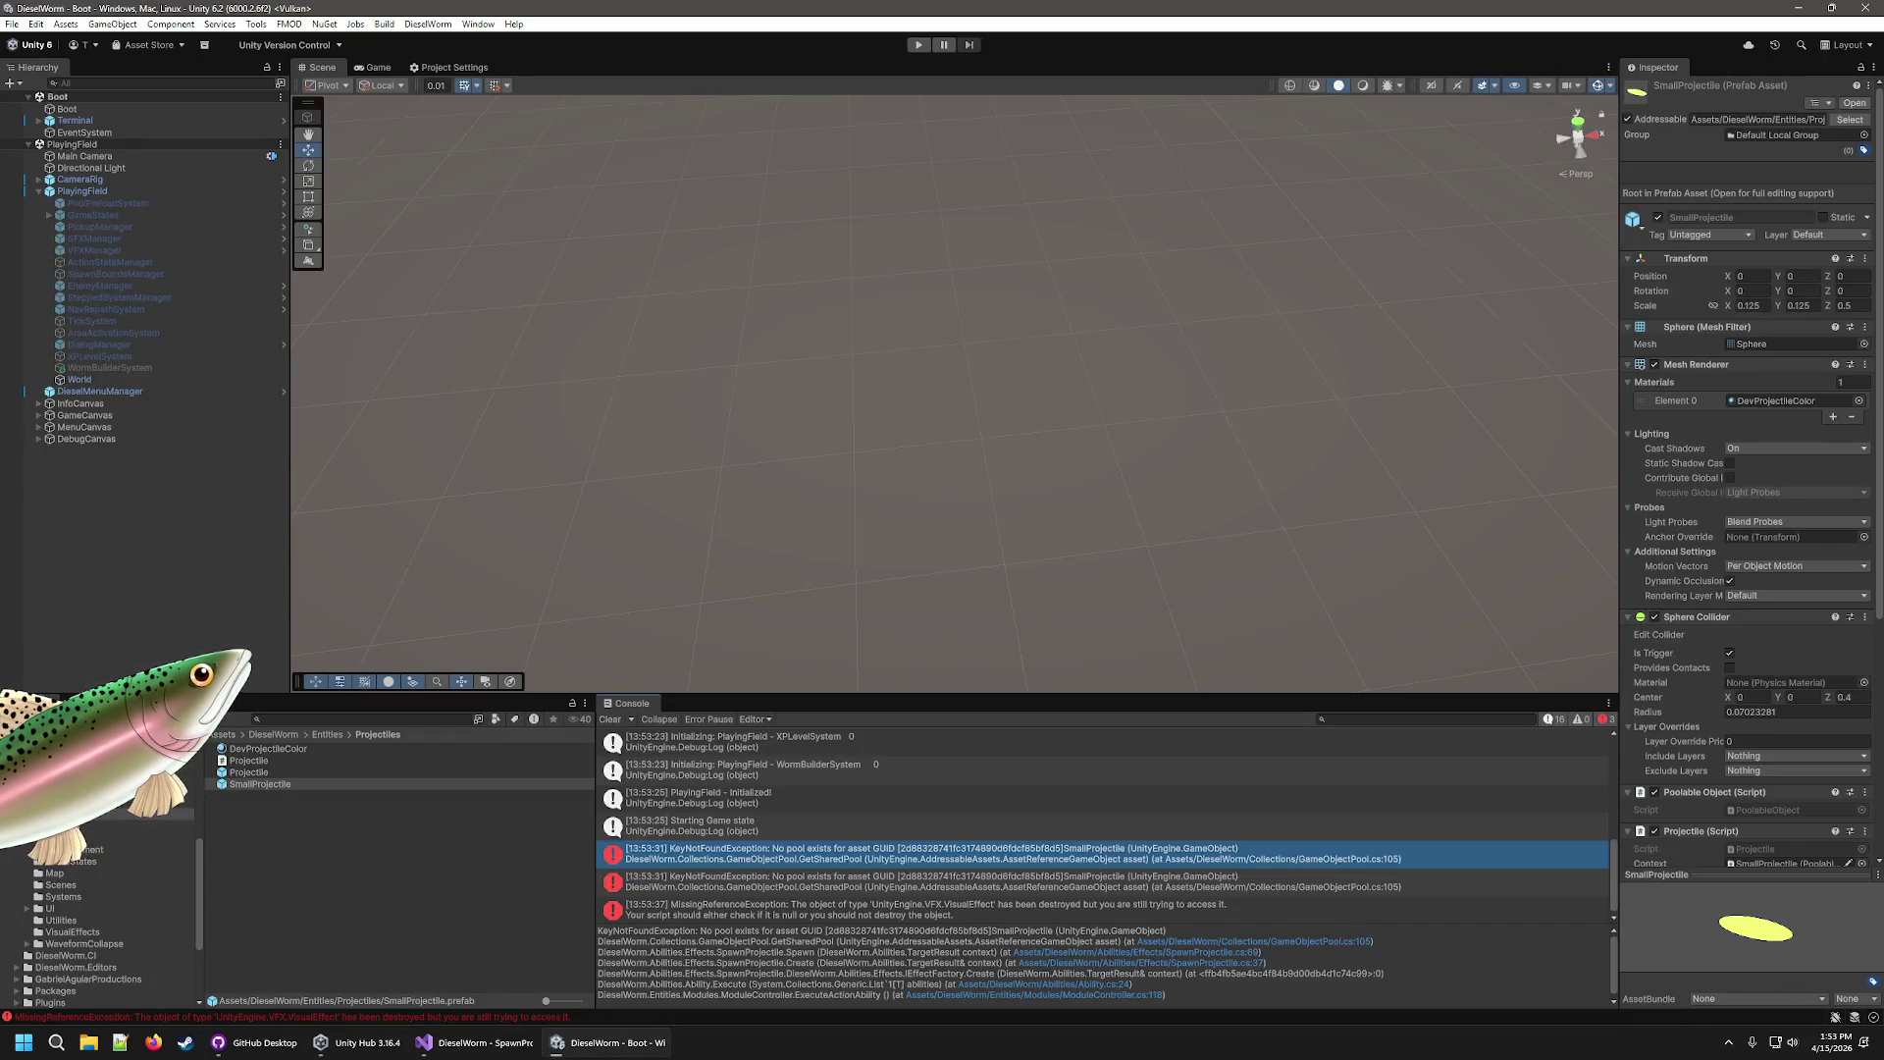
# Compare the Projectile and SmallProjectile prefabs, then the Projectile_Bullet and Projectile_BlunderbussBullet settings.
pyautogui.click(253, 774)
pyautogui.click(258, 785)
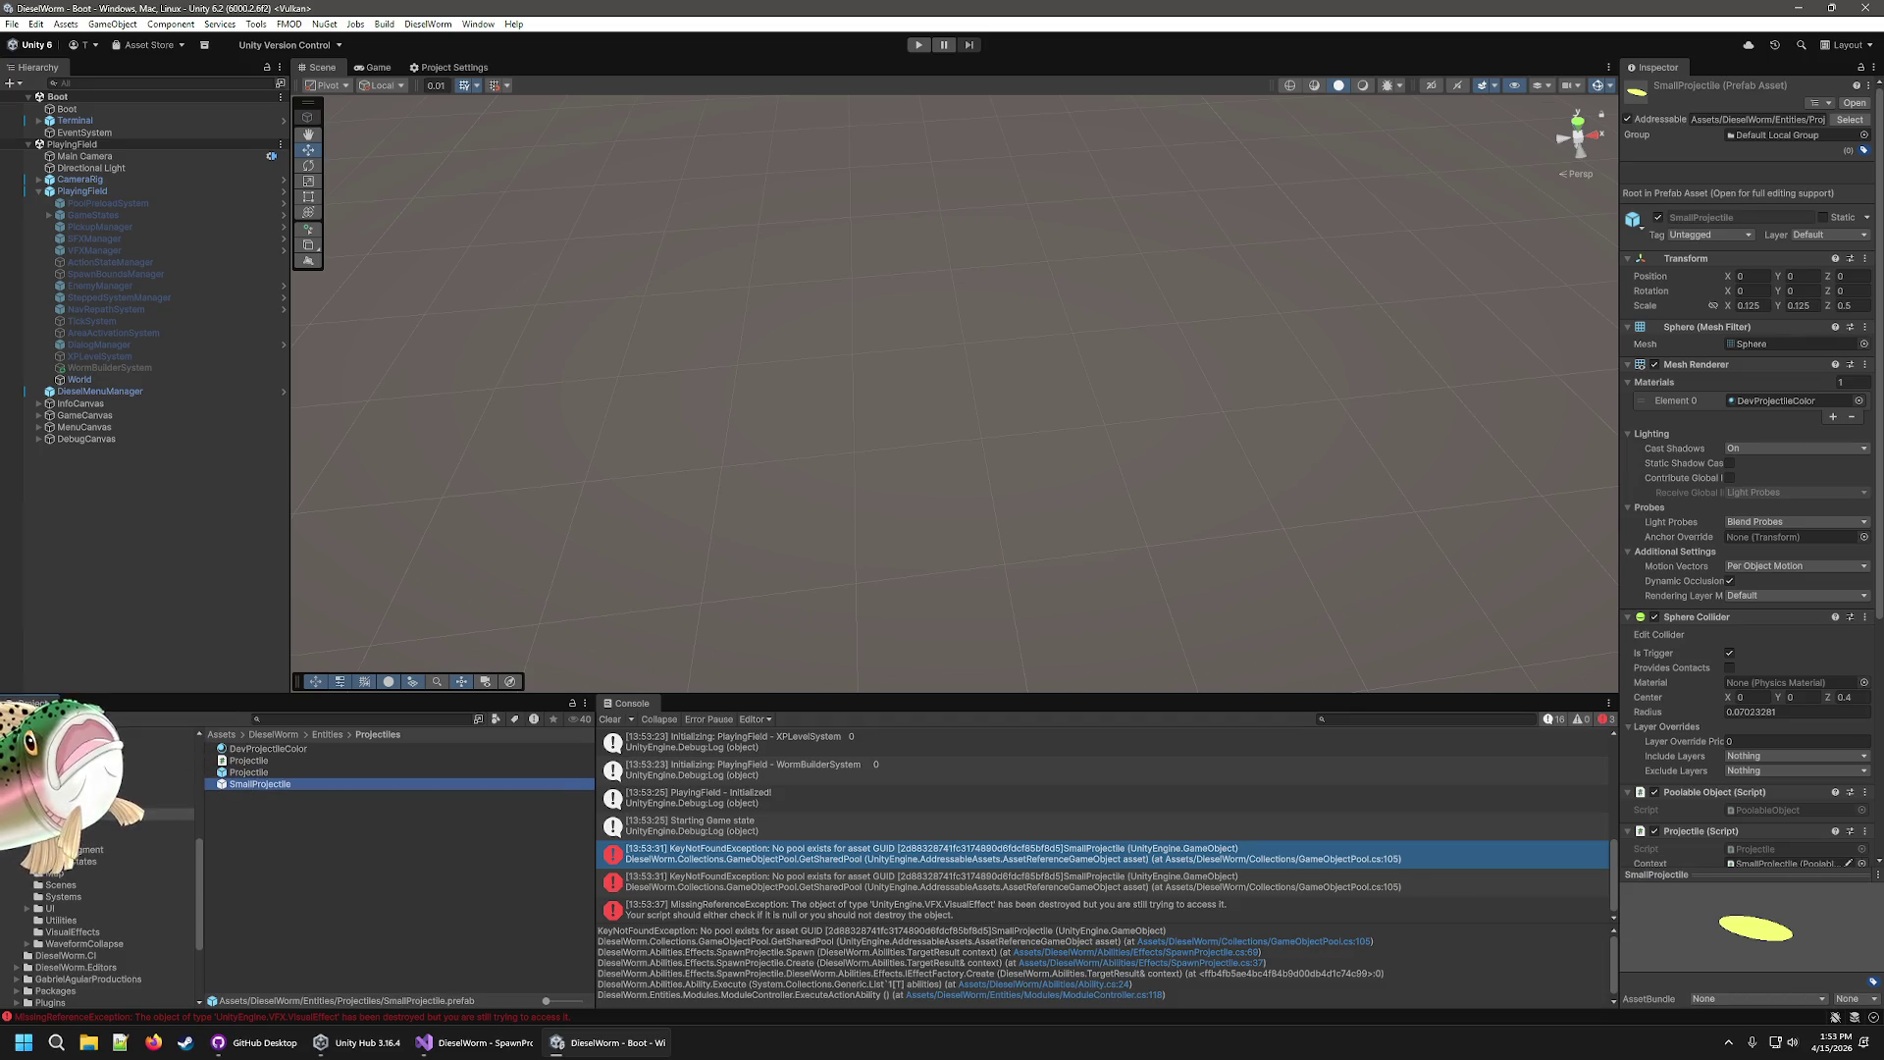
pyautogui.scroll(3, 87, 856)
pyautogui.click(76, 872)
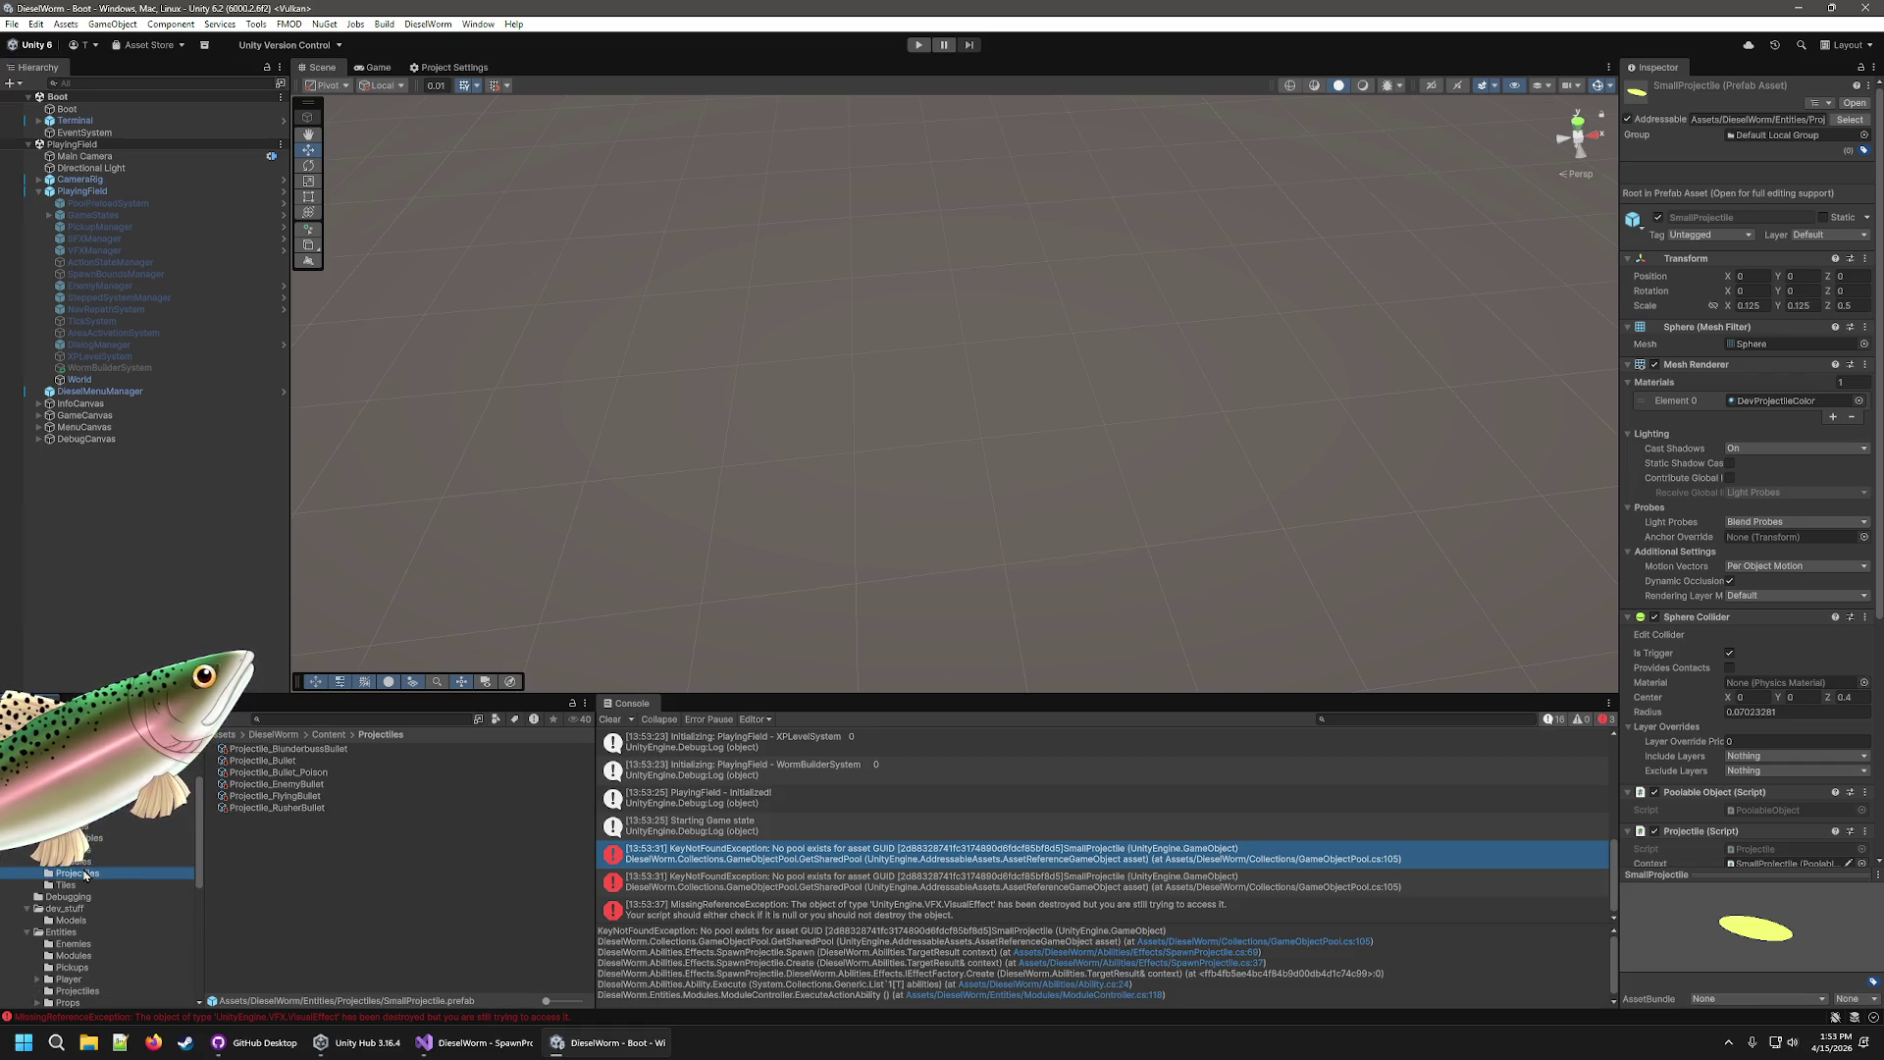
pyautogui.click(265, 761)
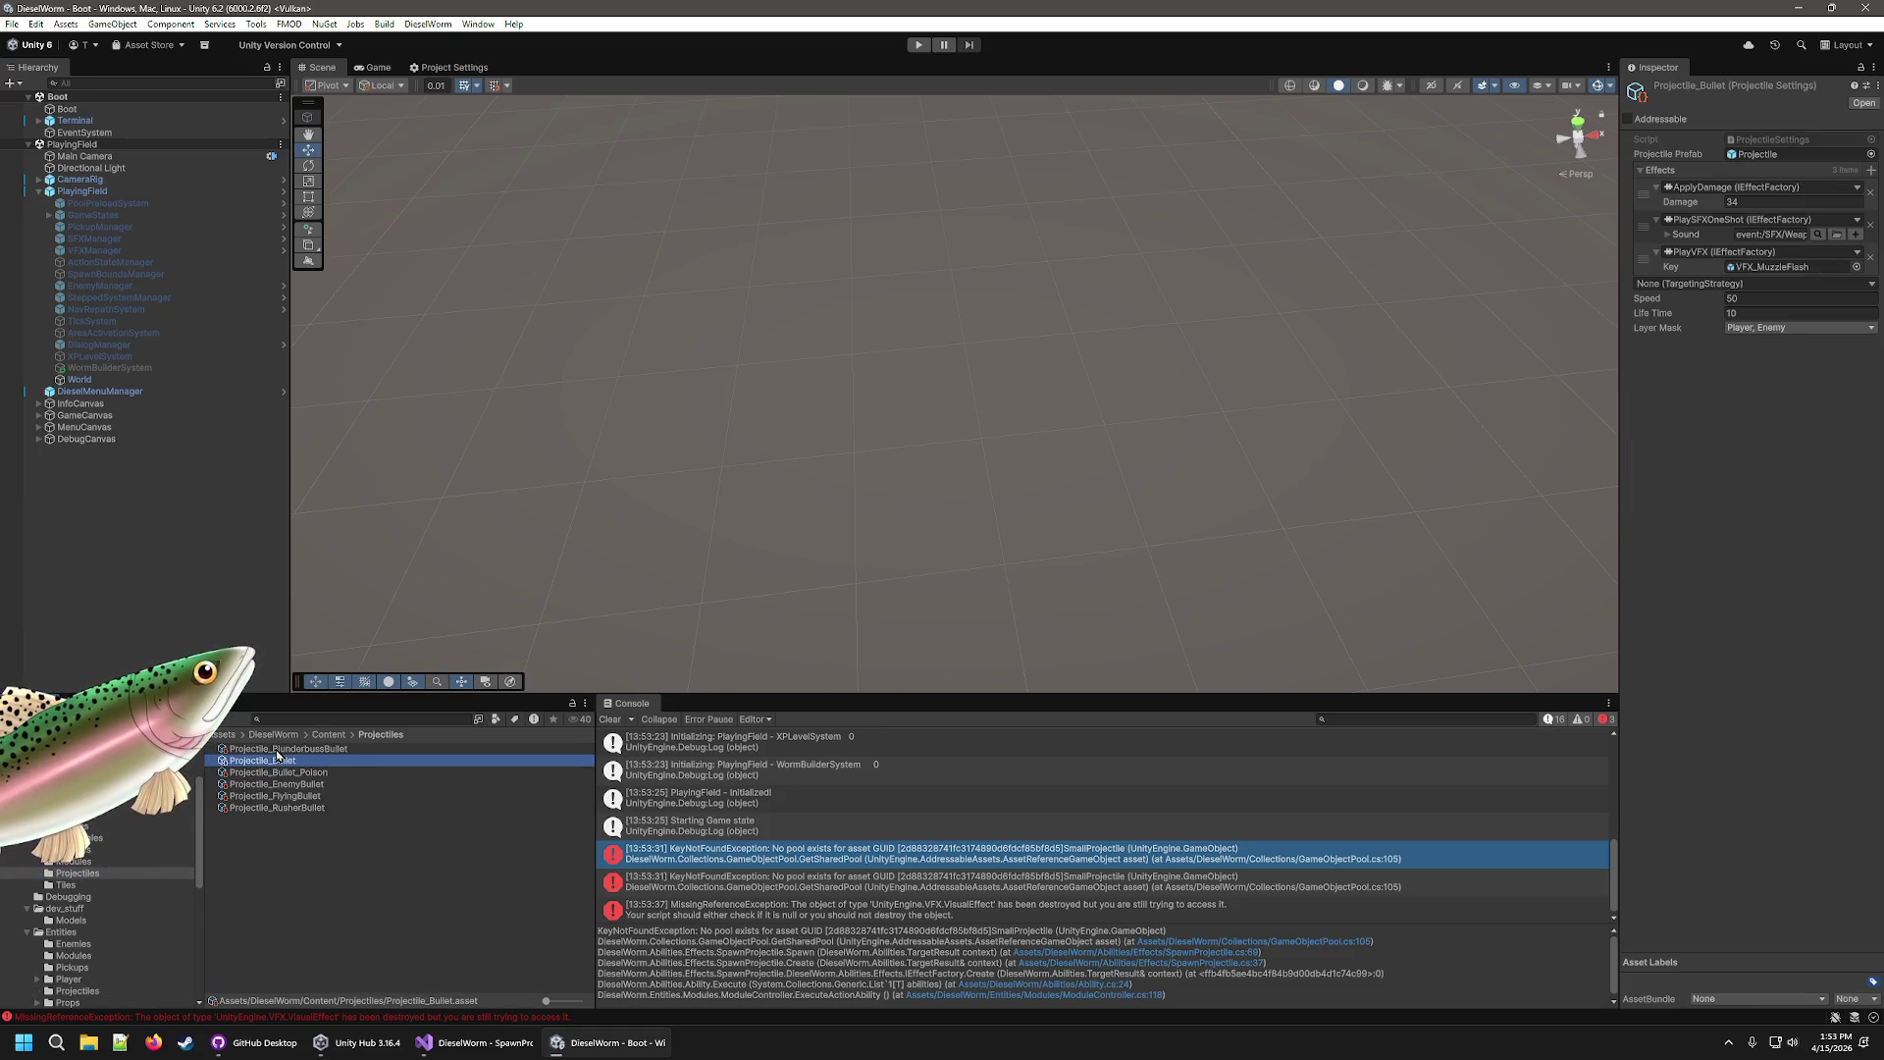
pyautogui.click(277, 751)
pyautogui.press('Down')
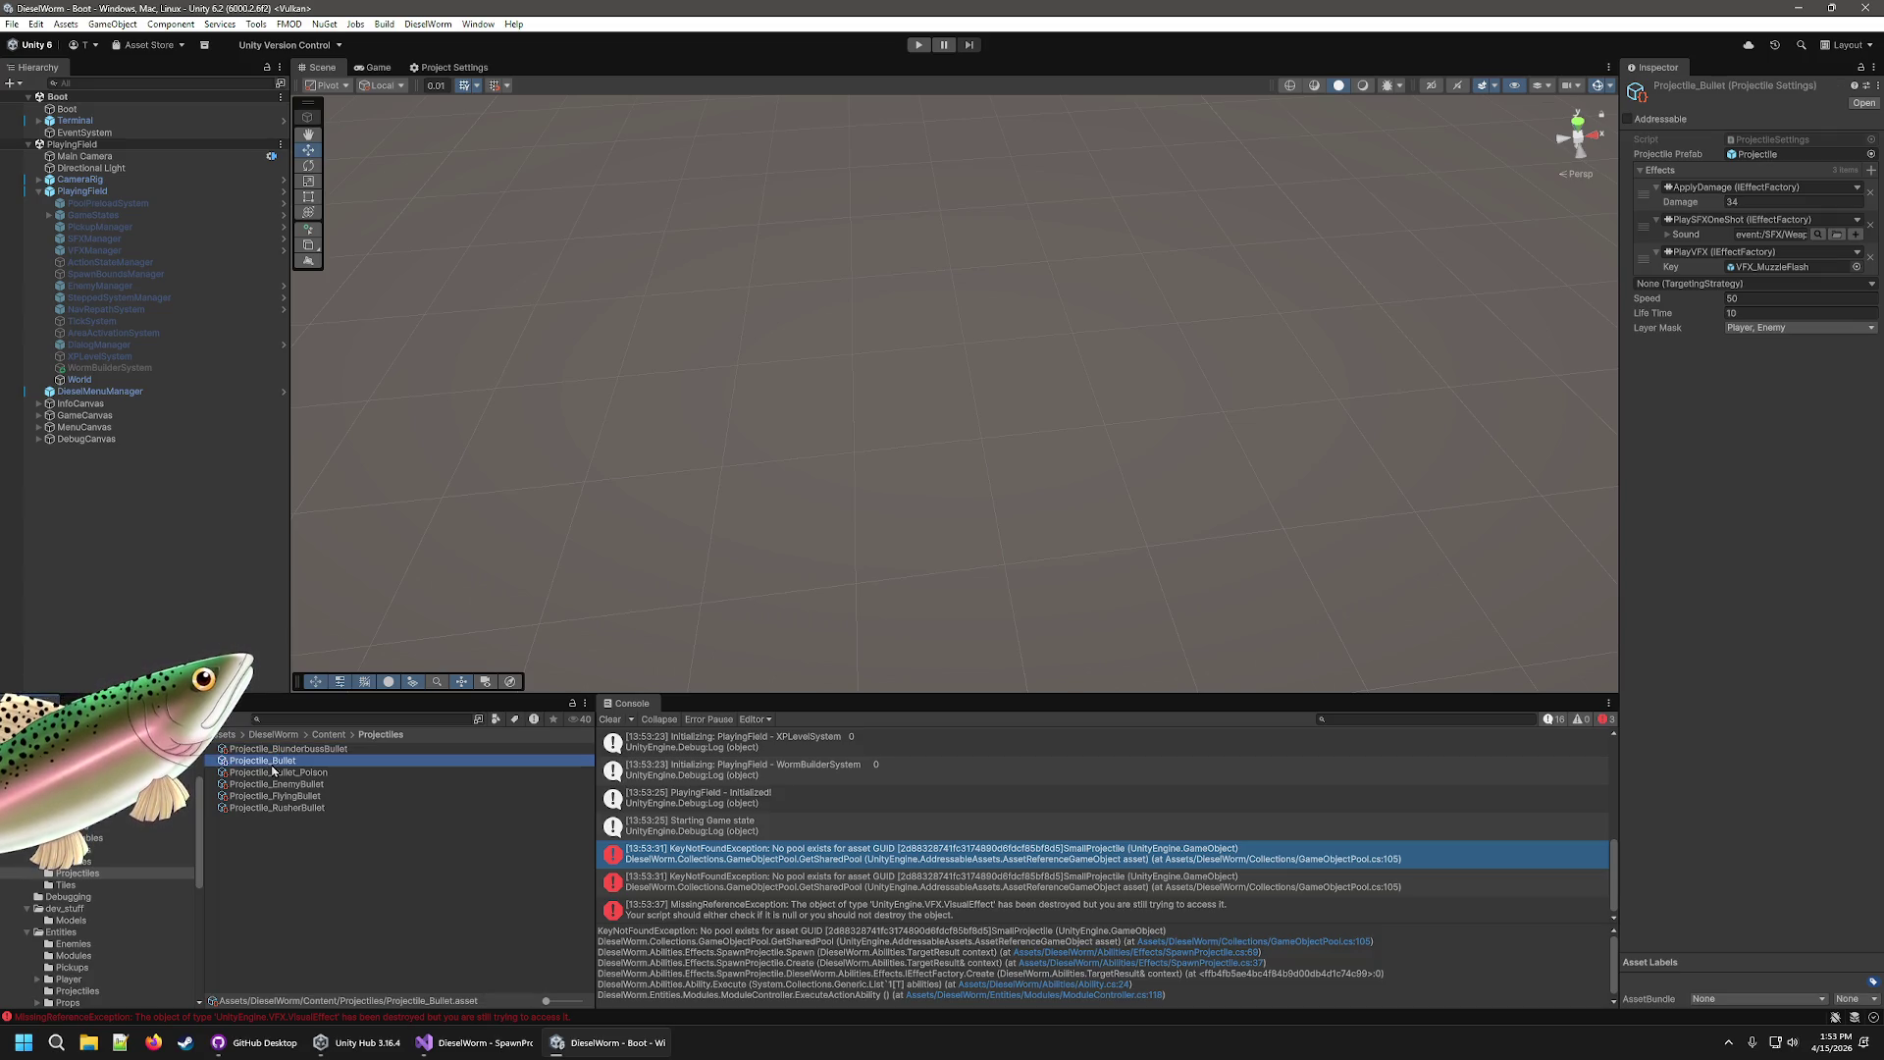
pyautogui.click(278, 751)
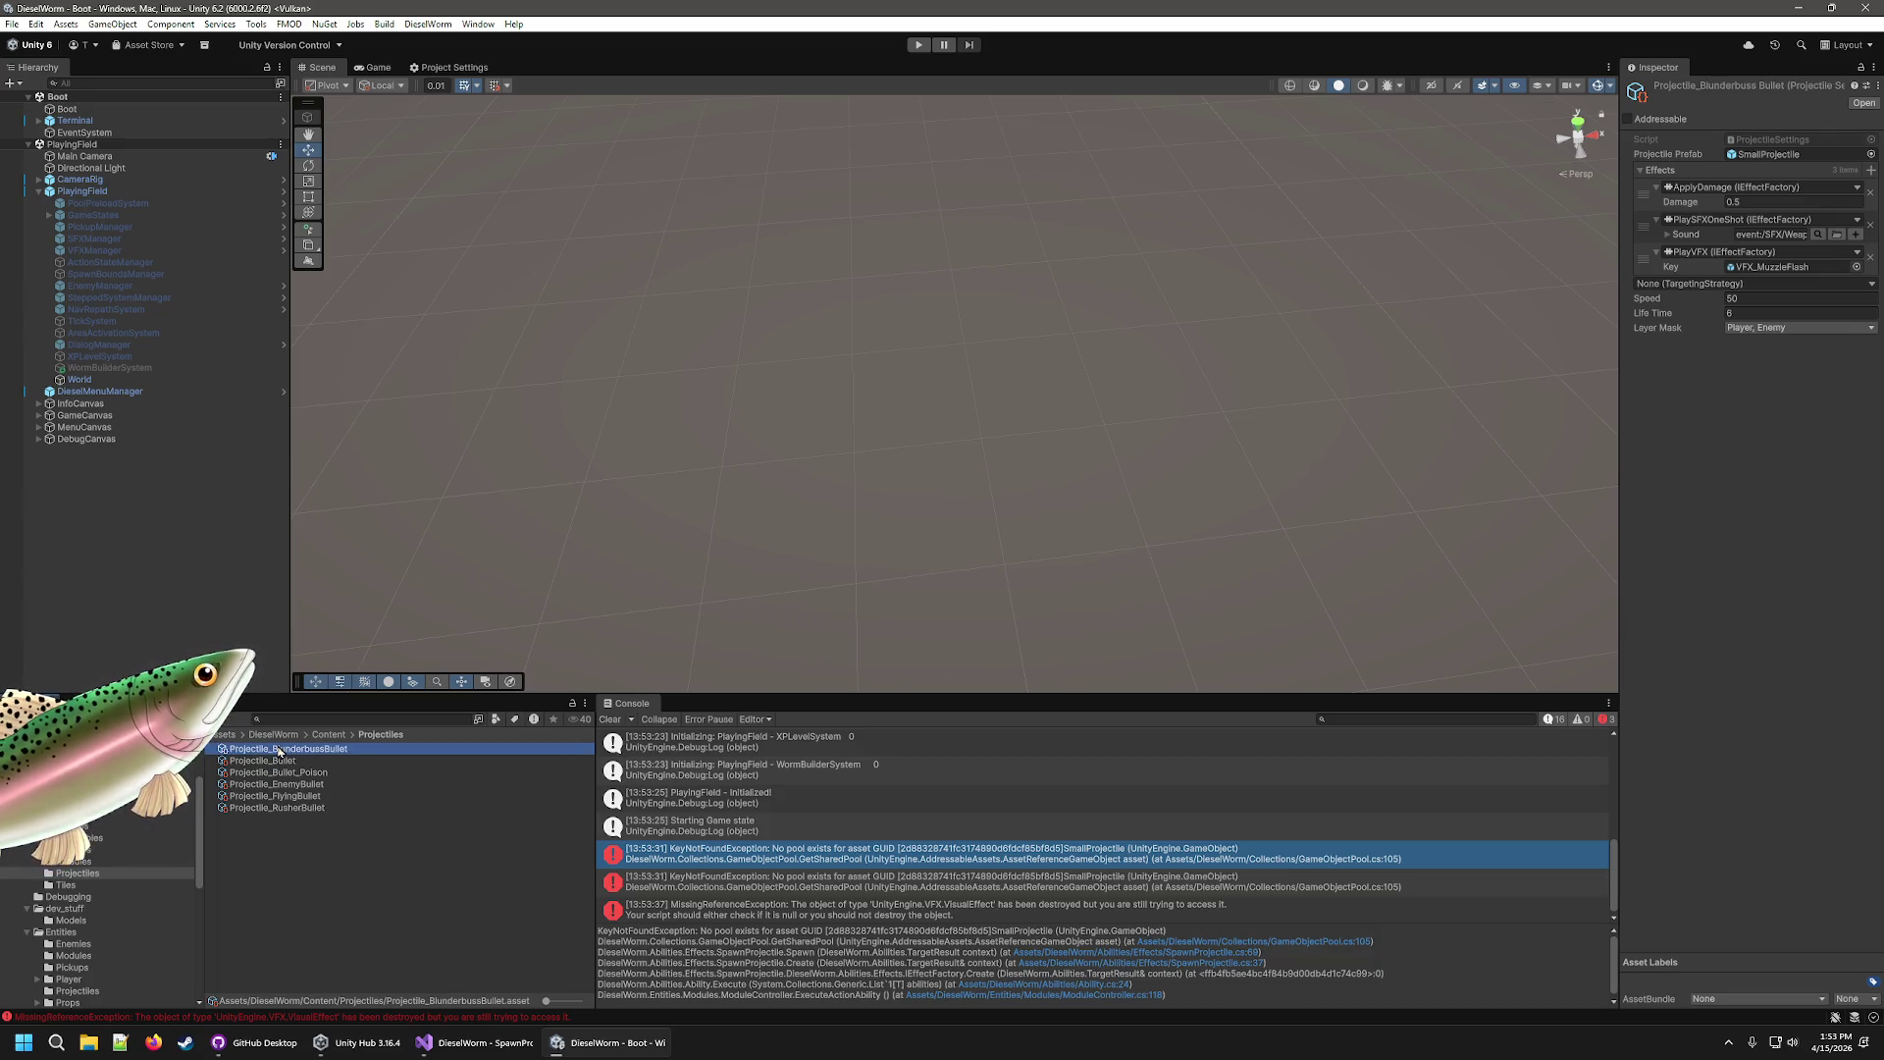
# Check the BlunderbussGun module's projectile spawn count and variance in Content/Modules.
pyautogui.click(74, 861)
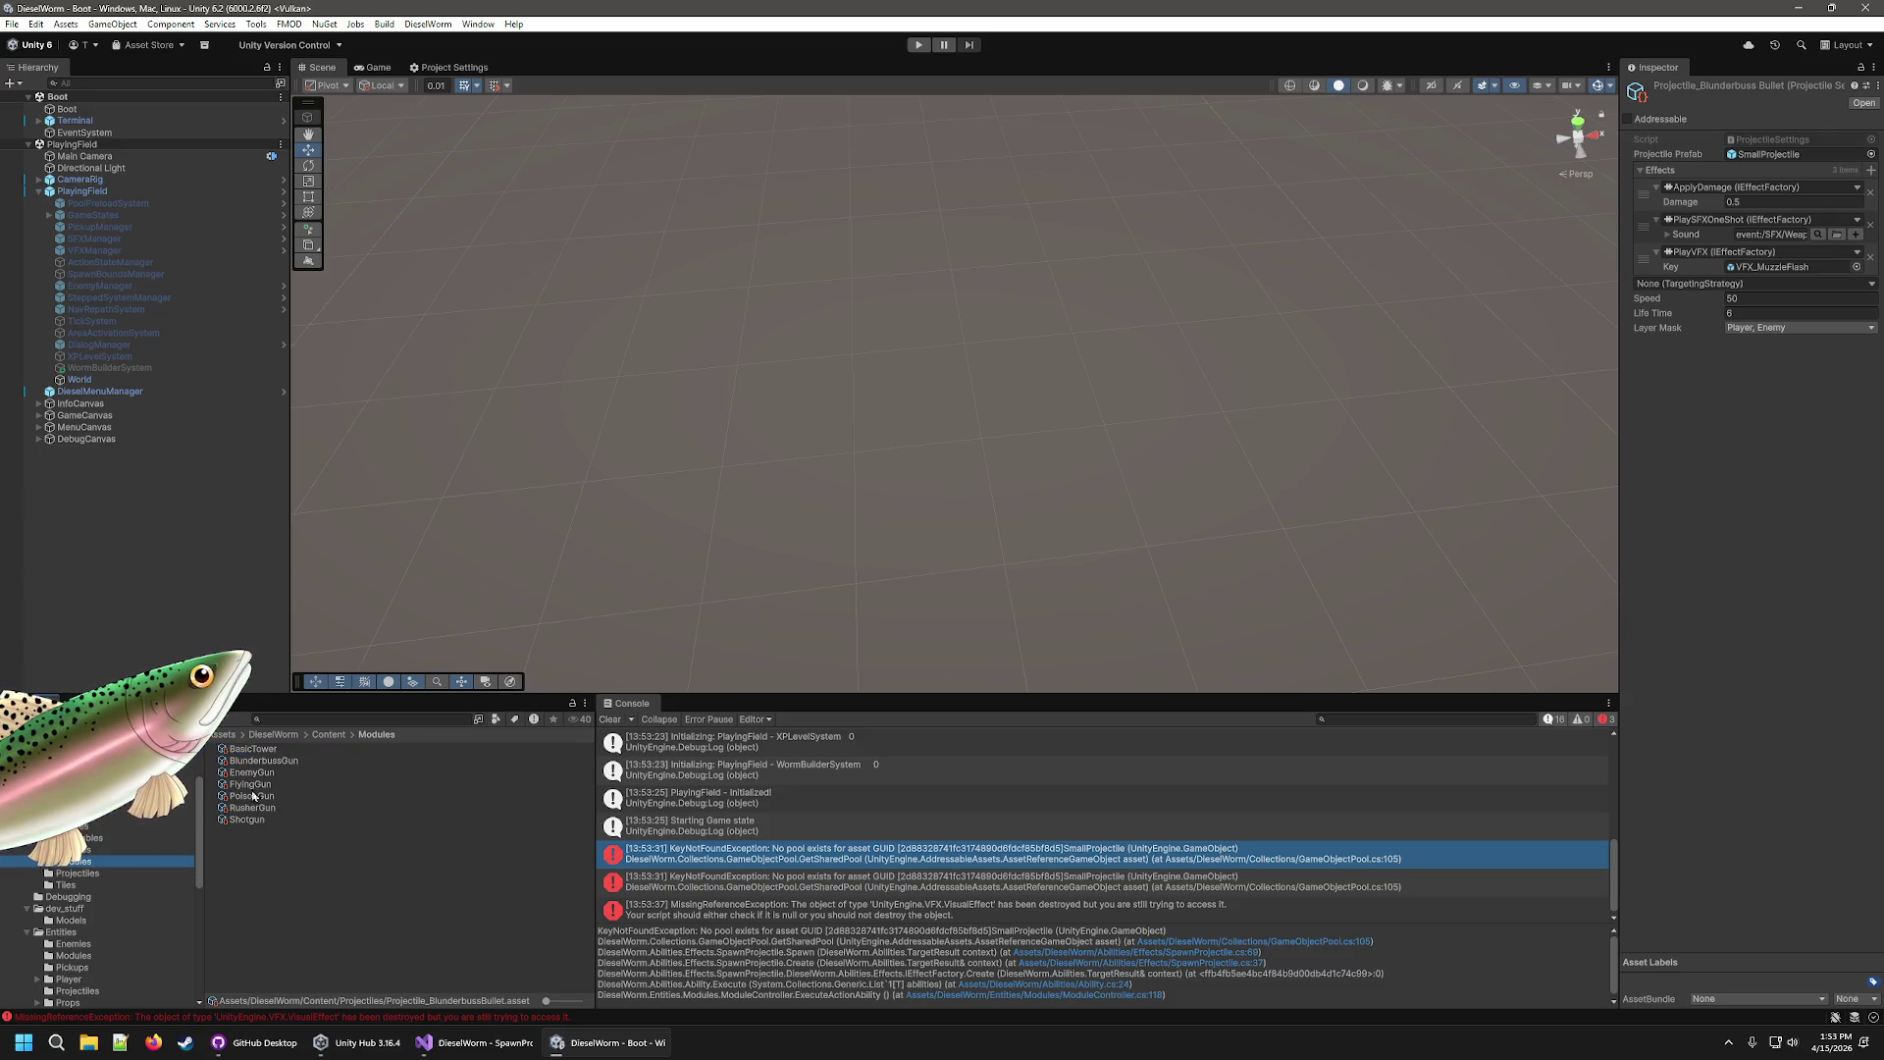
pyautogui.click(254, 749)
pyautogui.click(275, 762)
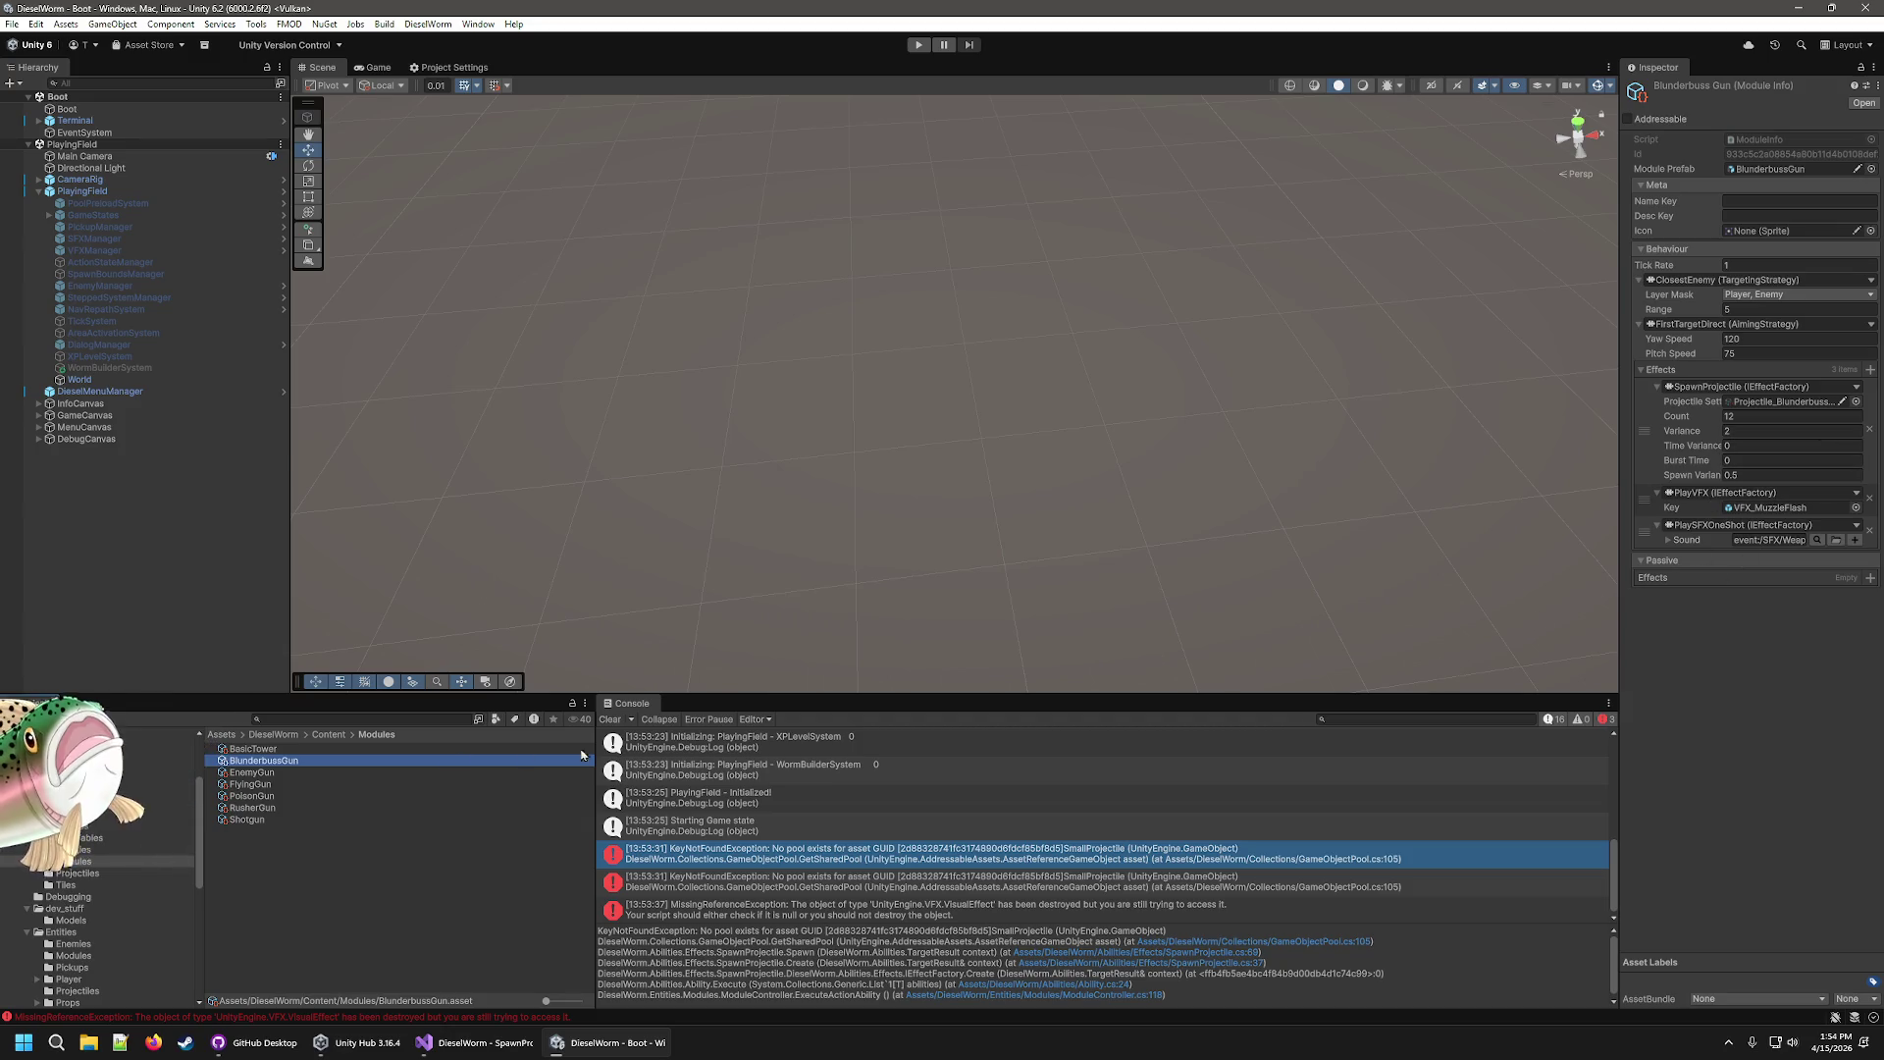
pyautogui.click(76, 873)
# Assign the Projectile prefab to Projectile_BlunderbussBullet's Projectile Prefab field, replacing SmallProjectile.
pyautogui.click(295, 749)
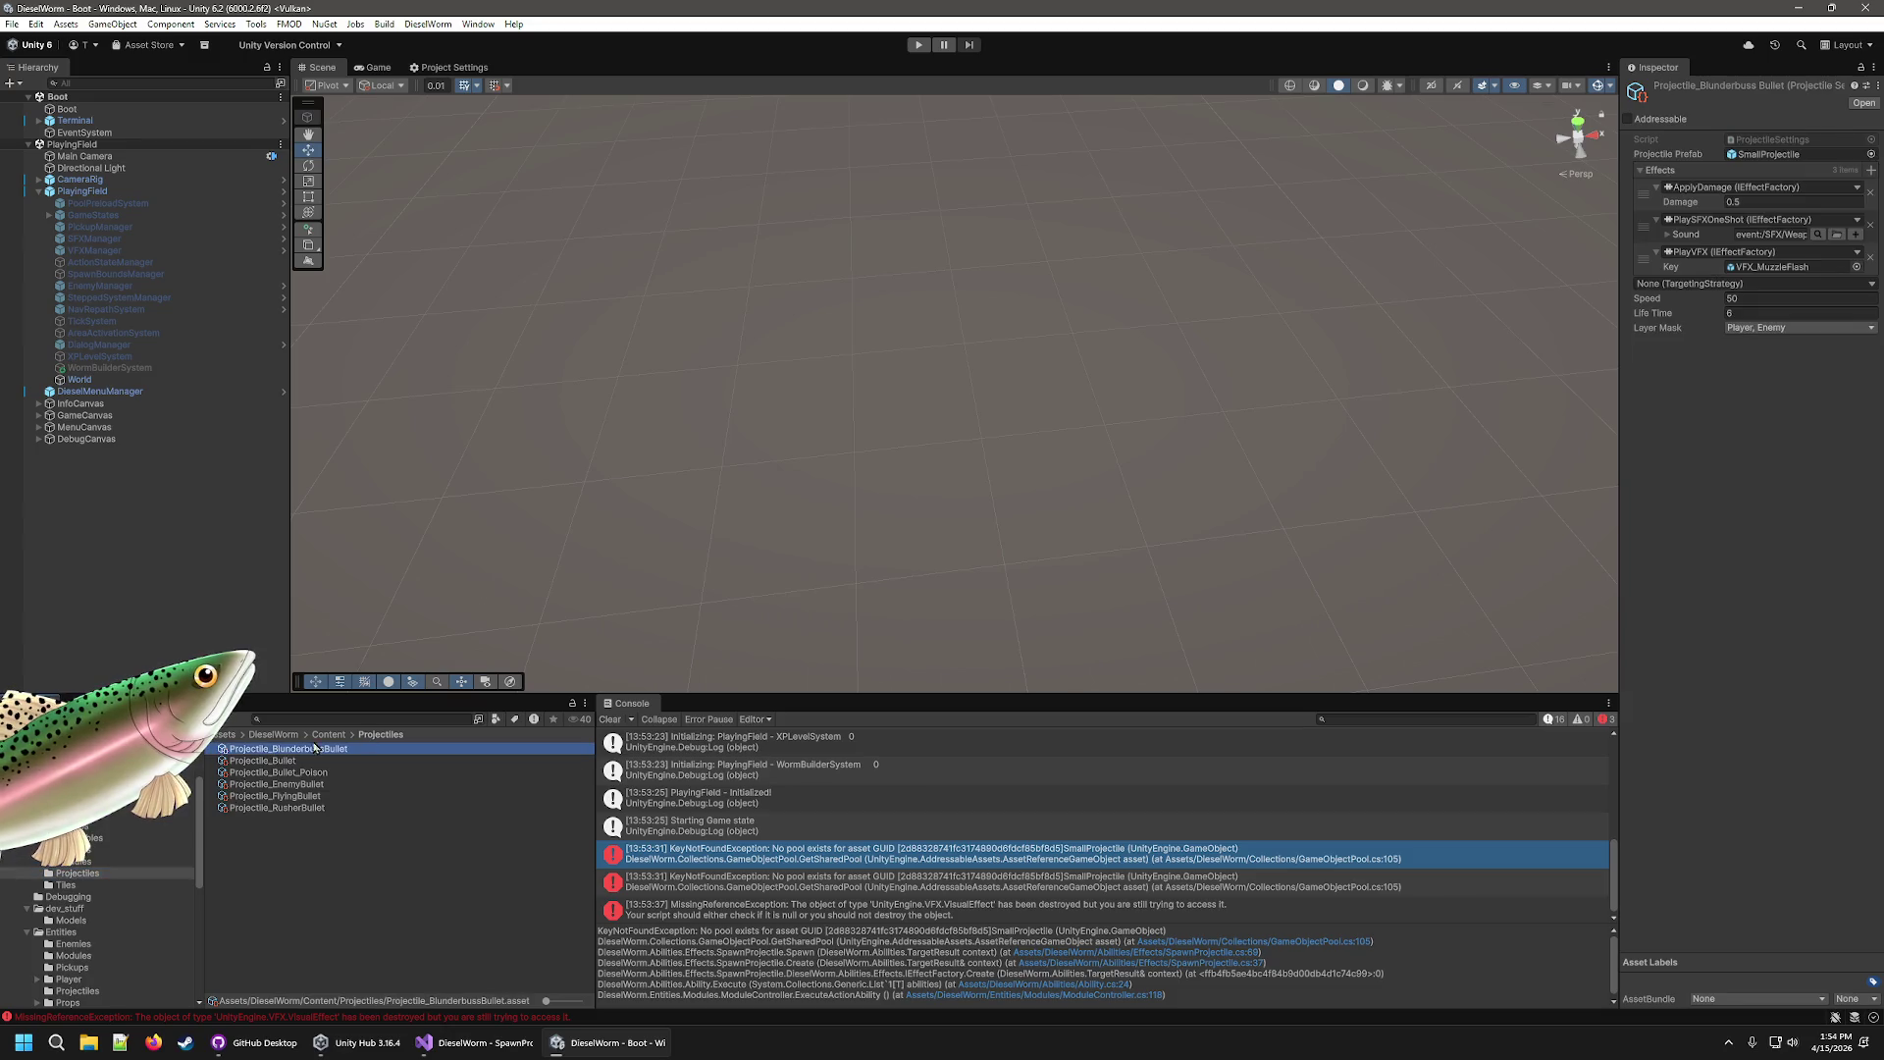
pyautogui.click(1767, 155)
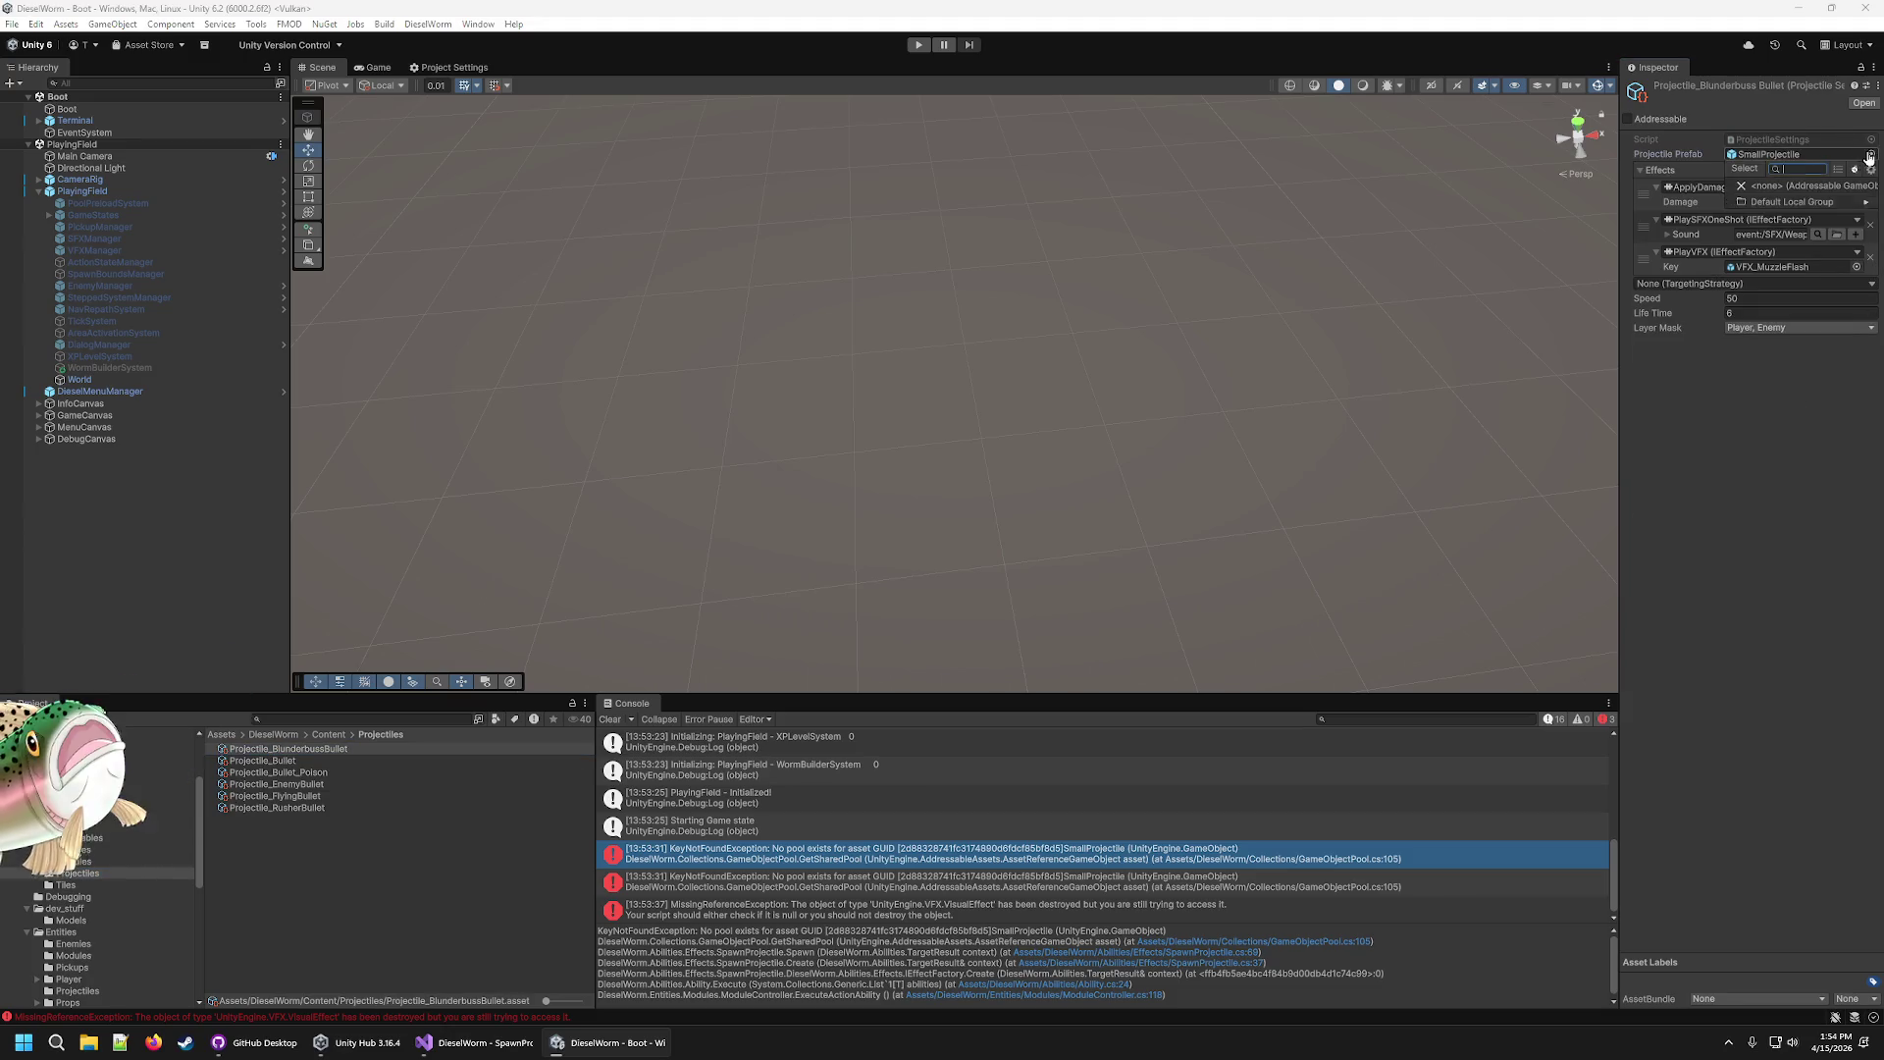
pyautogui.press('Escape')
pyautogui.scroll(-5, 46, 882)
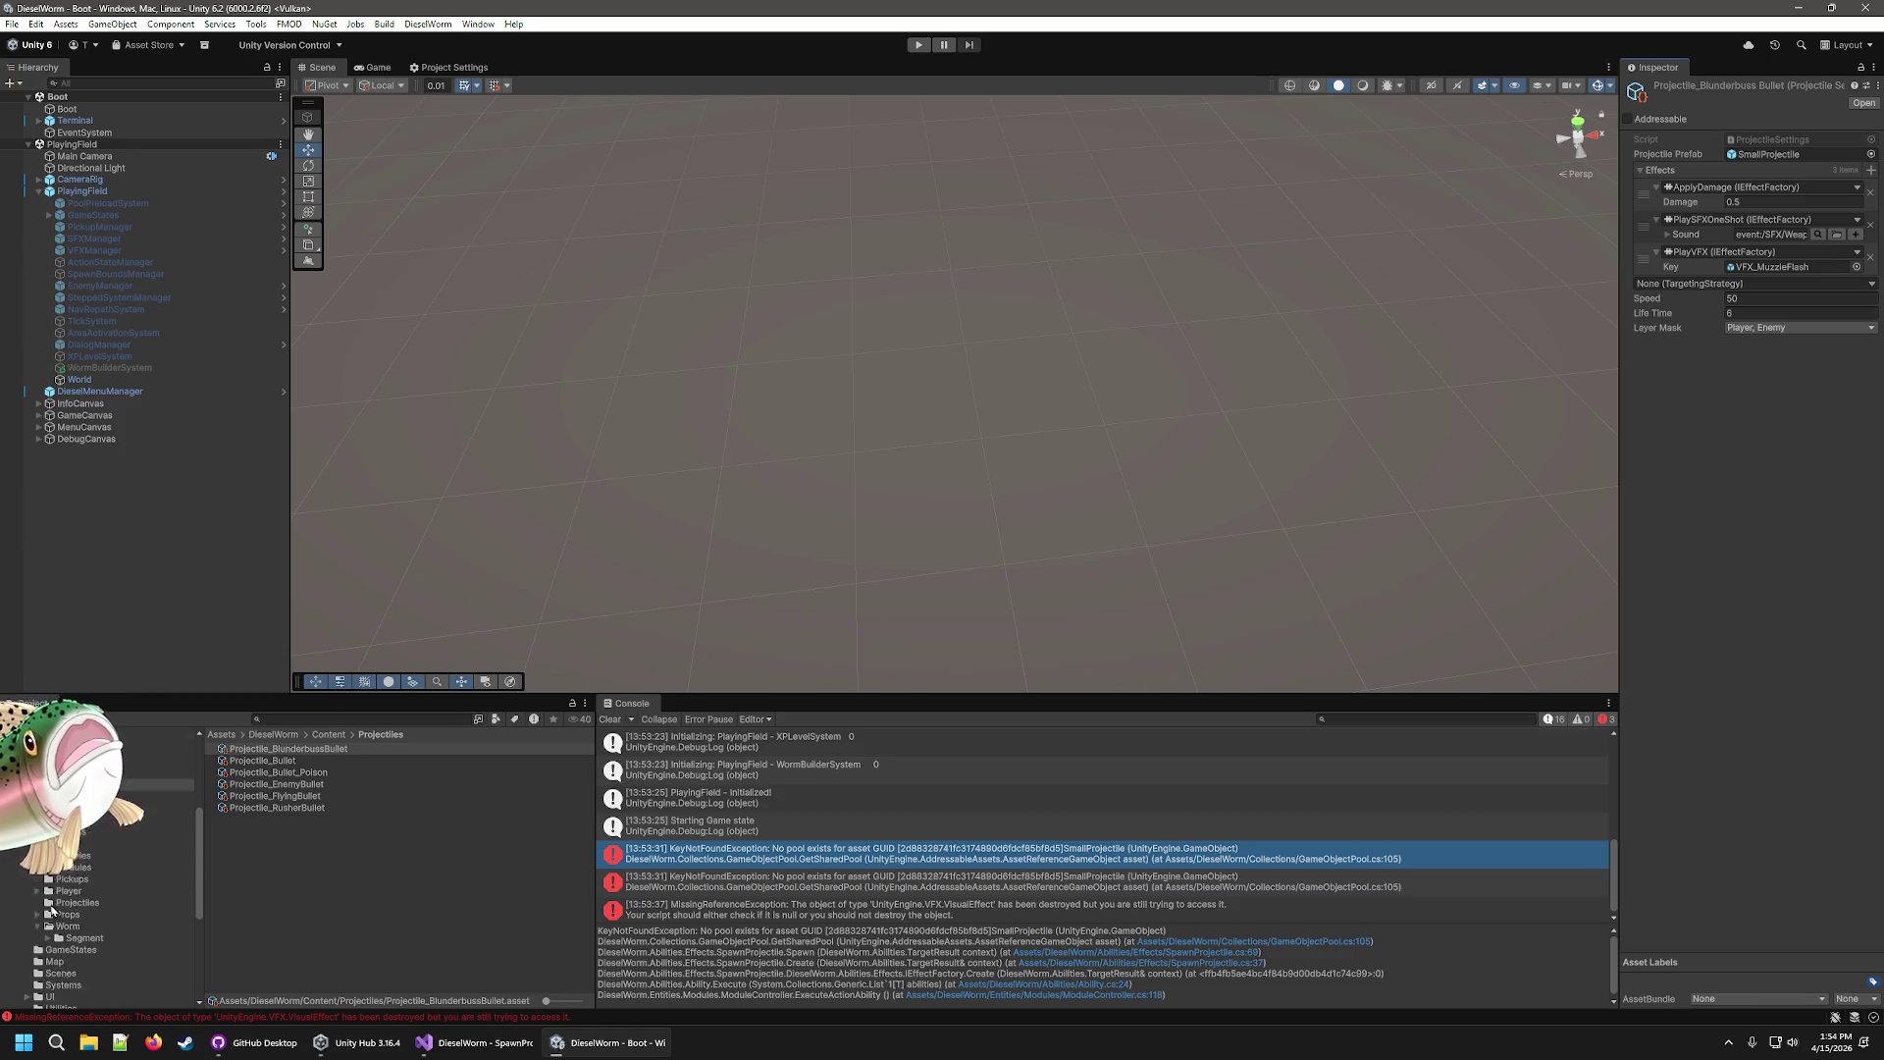
pyautogui.click(98, 772)
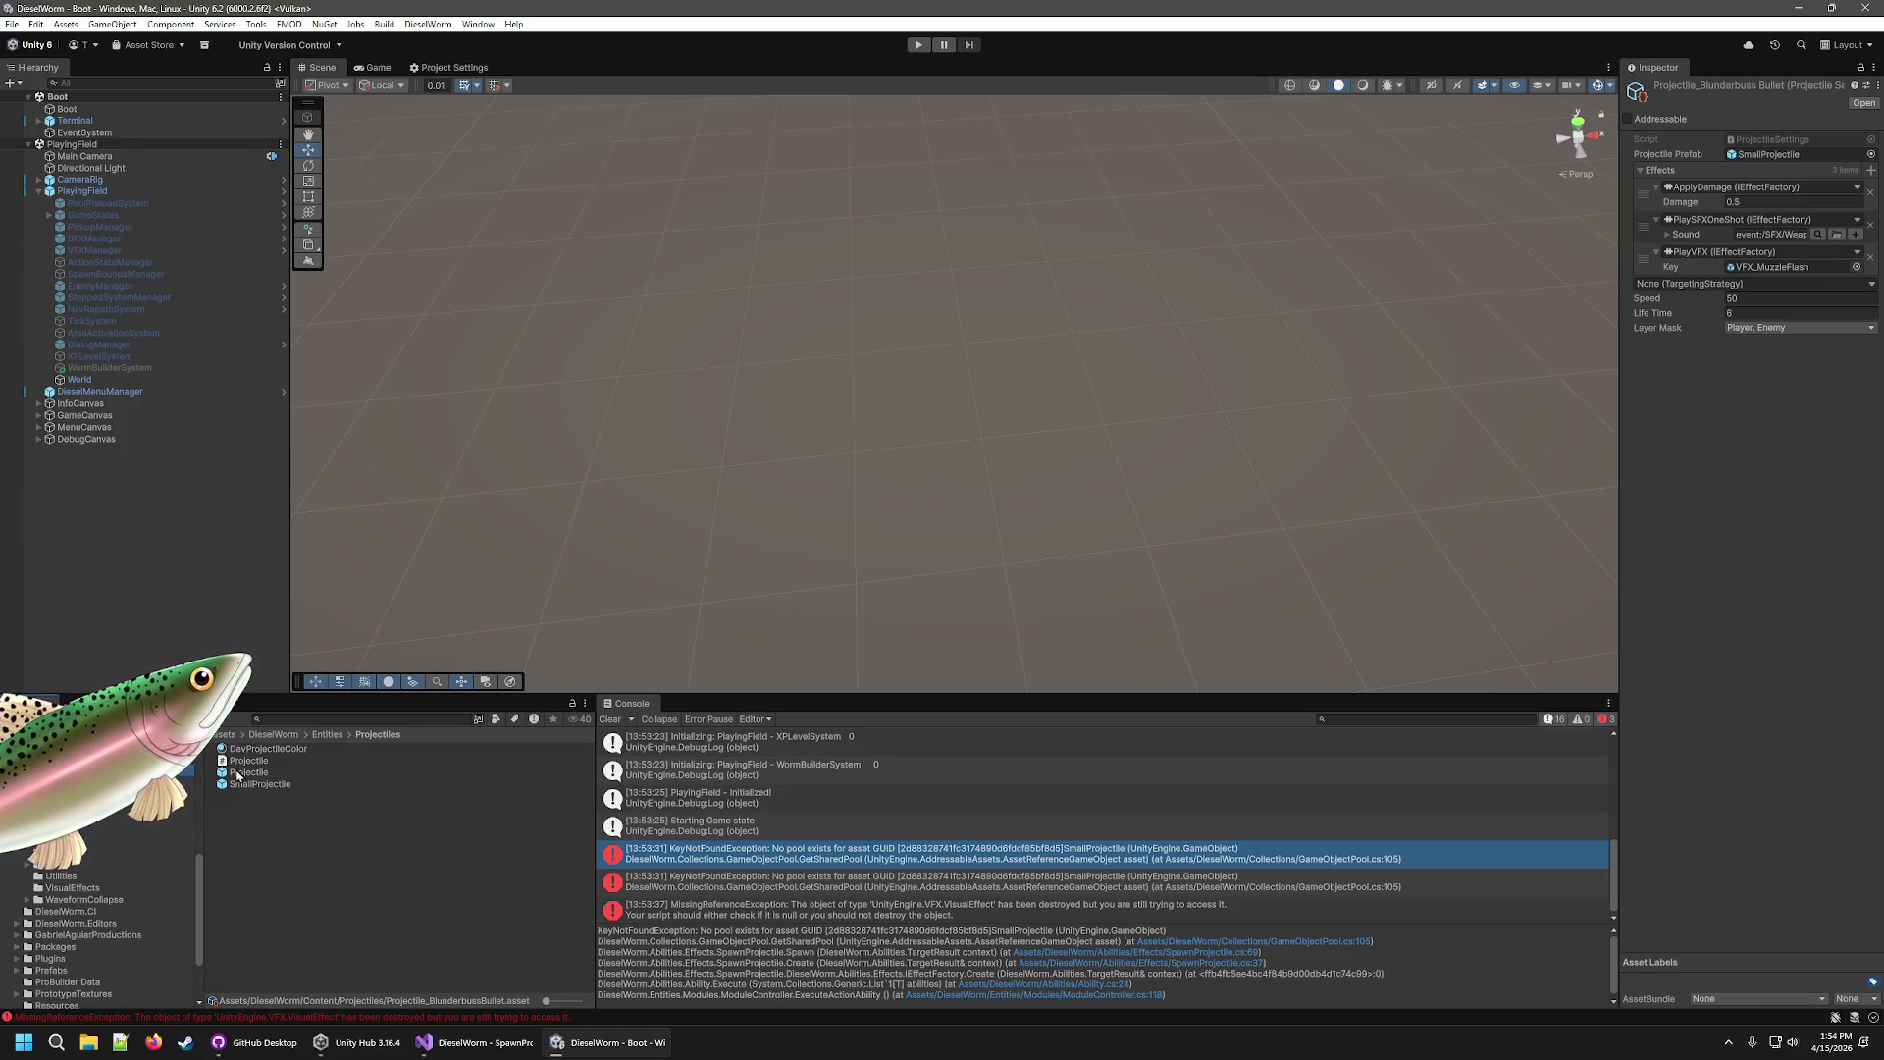
pyautogui.moveTo(237, 774); pyautogui.dragTo(1024, 656)
pyautogui.moveTo(1807, 161); pyautogui.dragTo(1806, 155)
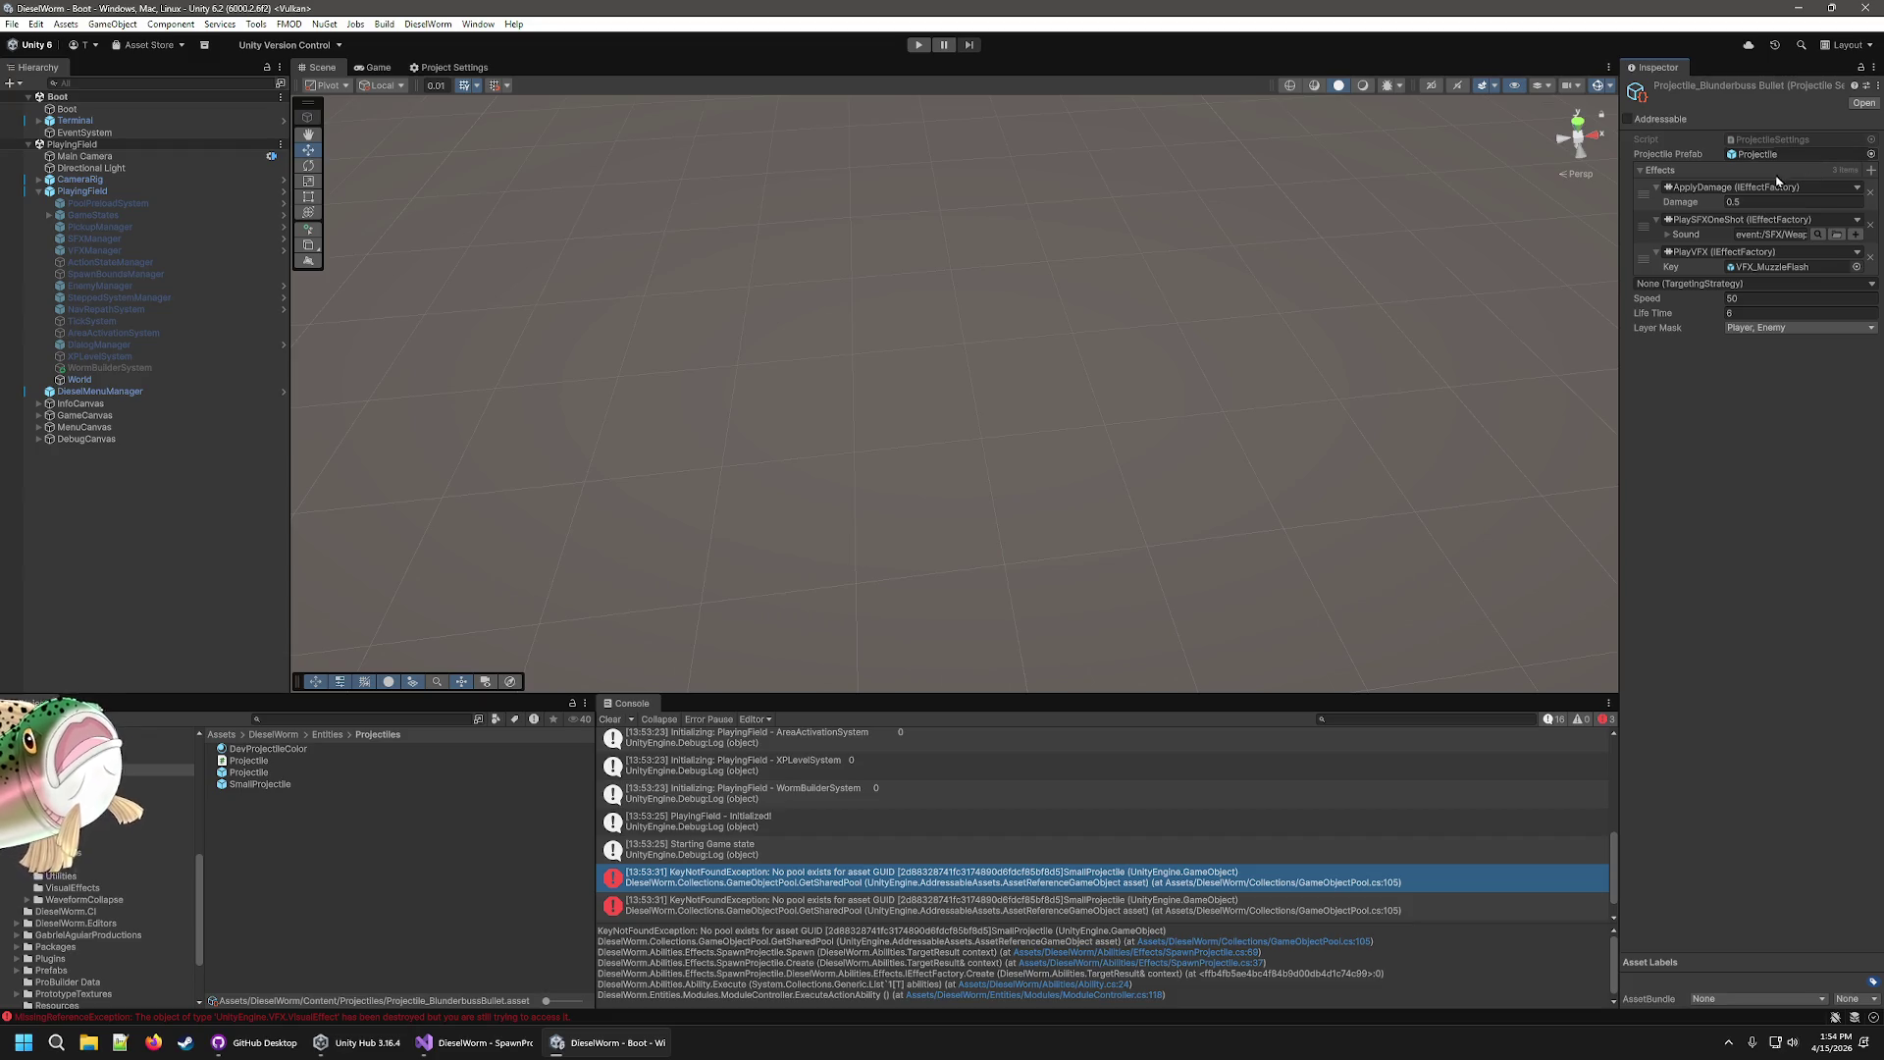
pyautogui.click(764, 393)
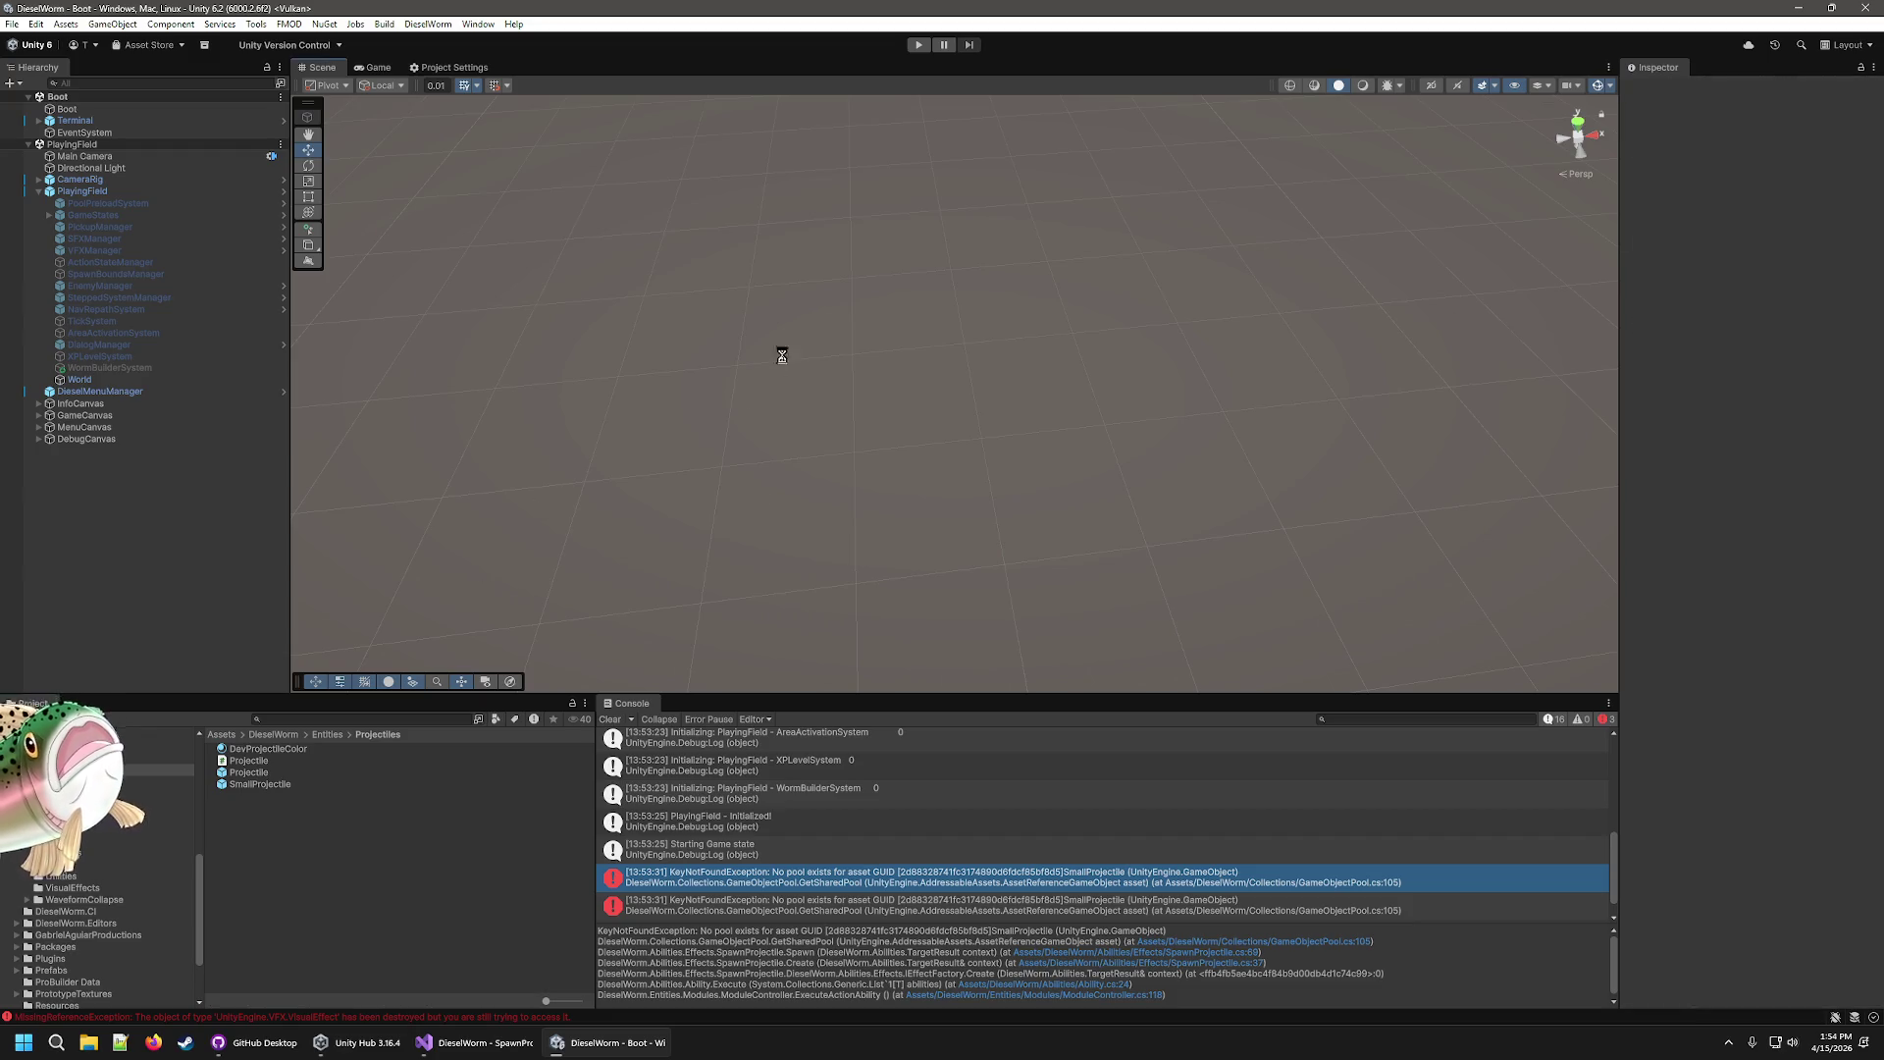
# Play to Level 1, picking the middle basic-tower card at LEVEL UP, then stop.
pyautogui.click(918, 45)
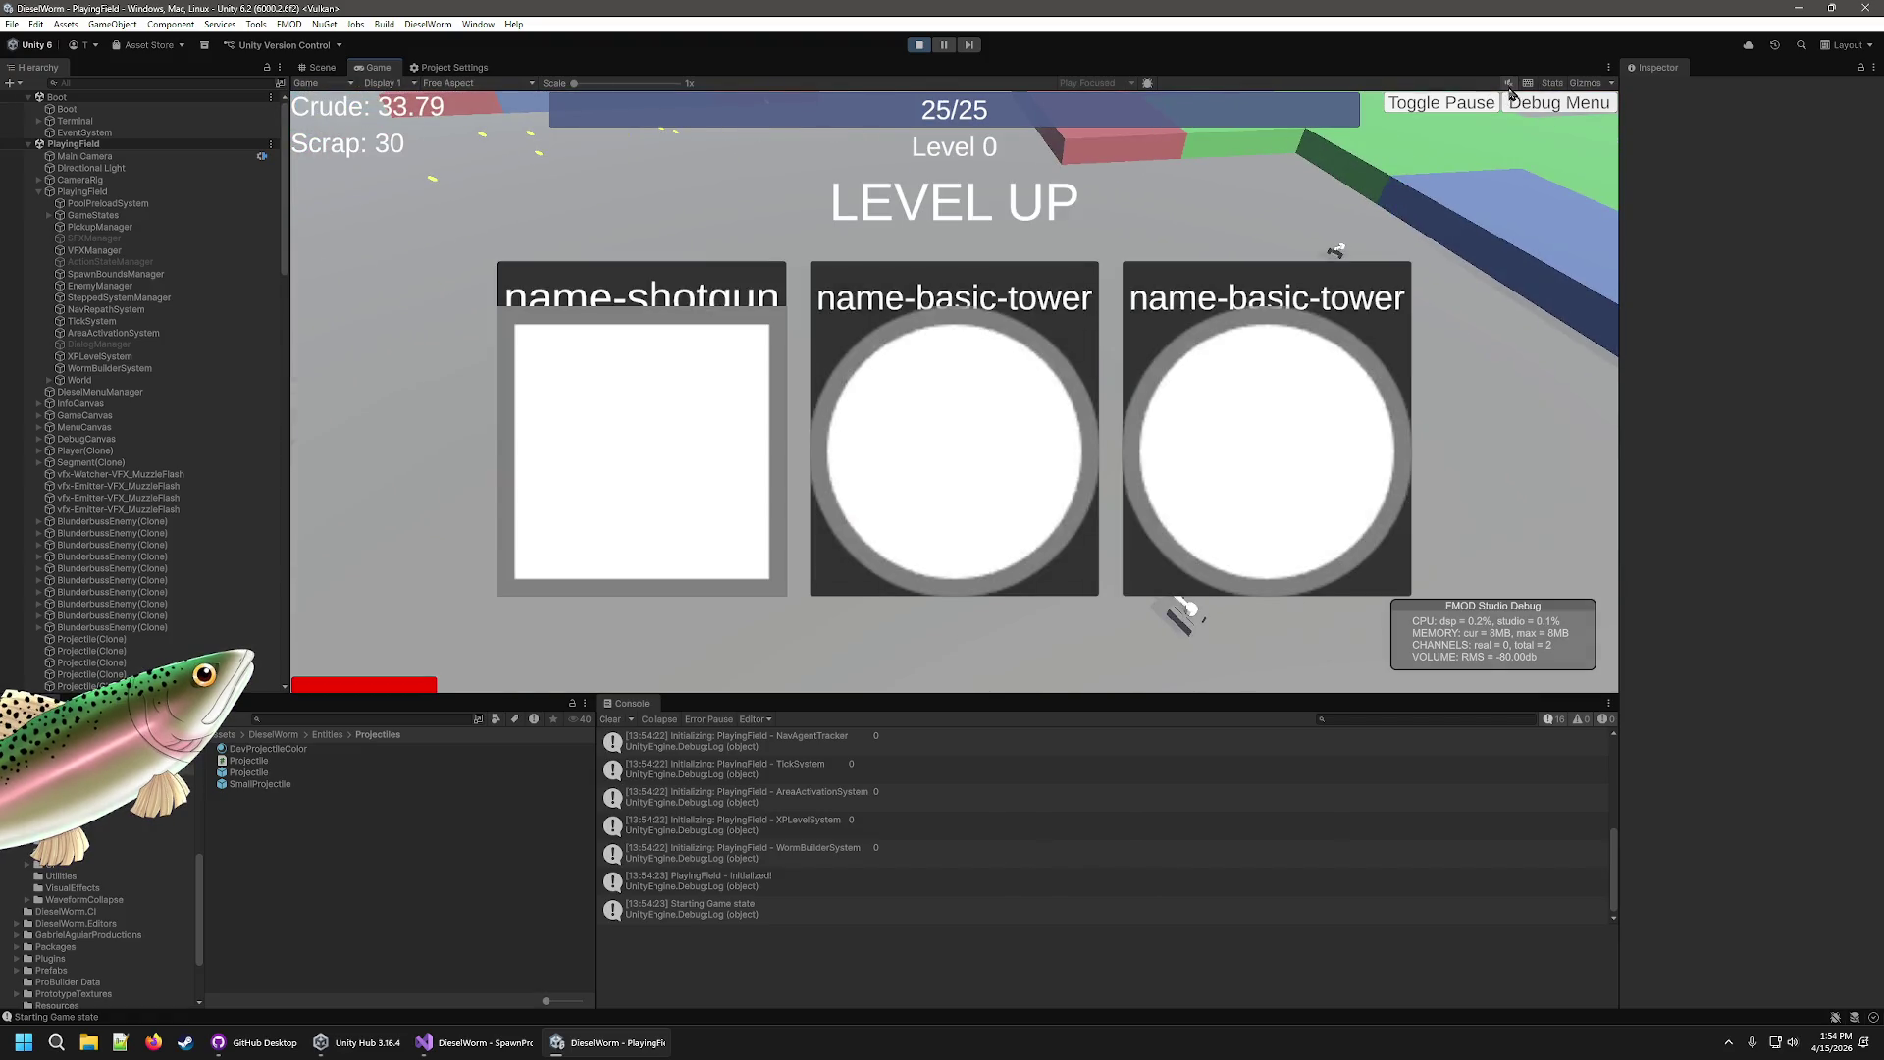
pyautogui.click(938, 475)
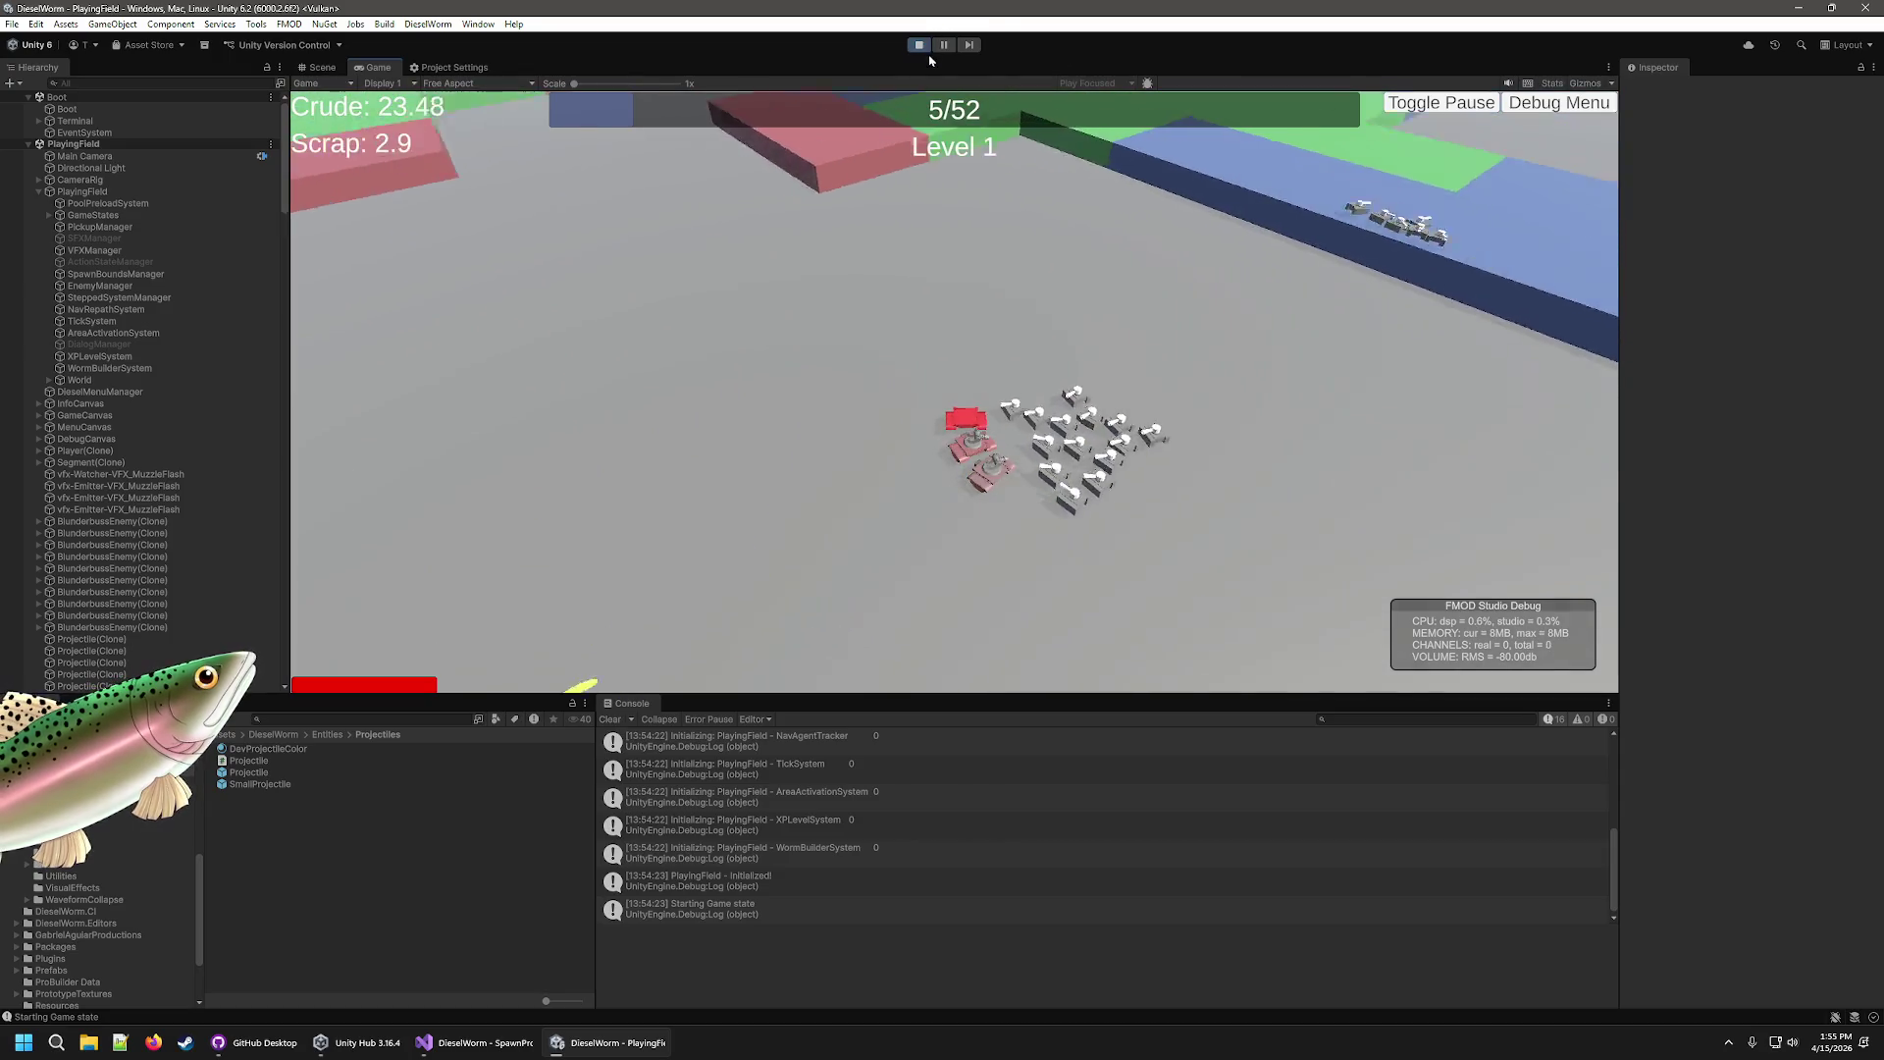
pyautogui.click(919, 44)
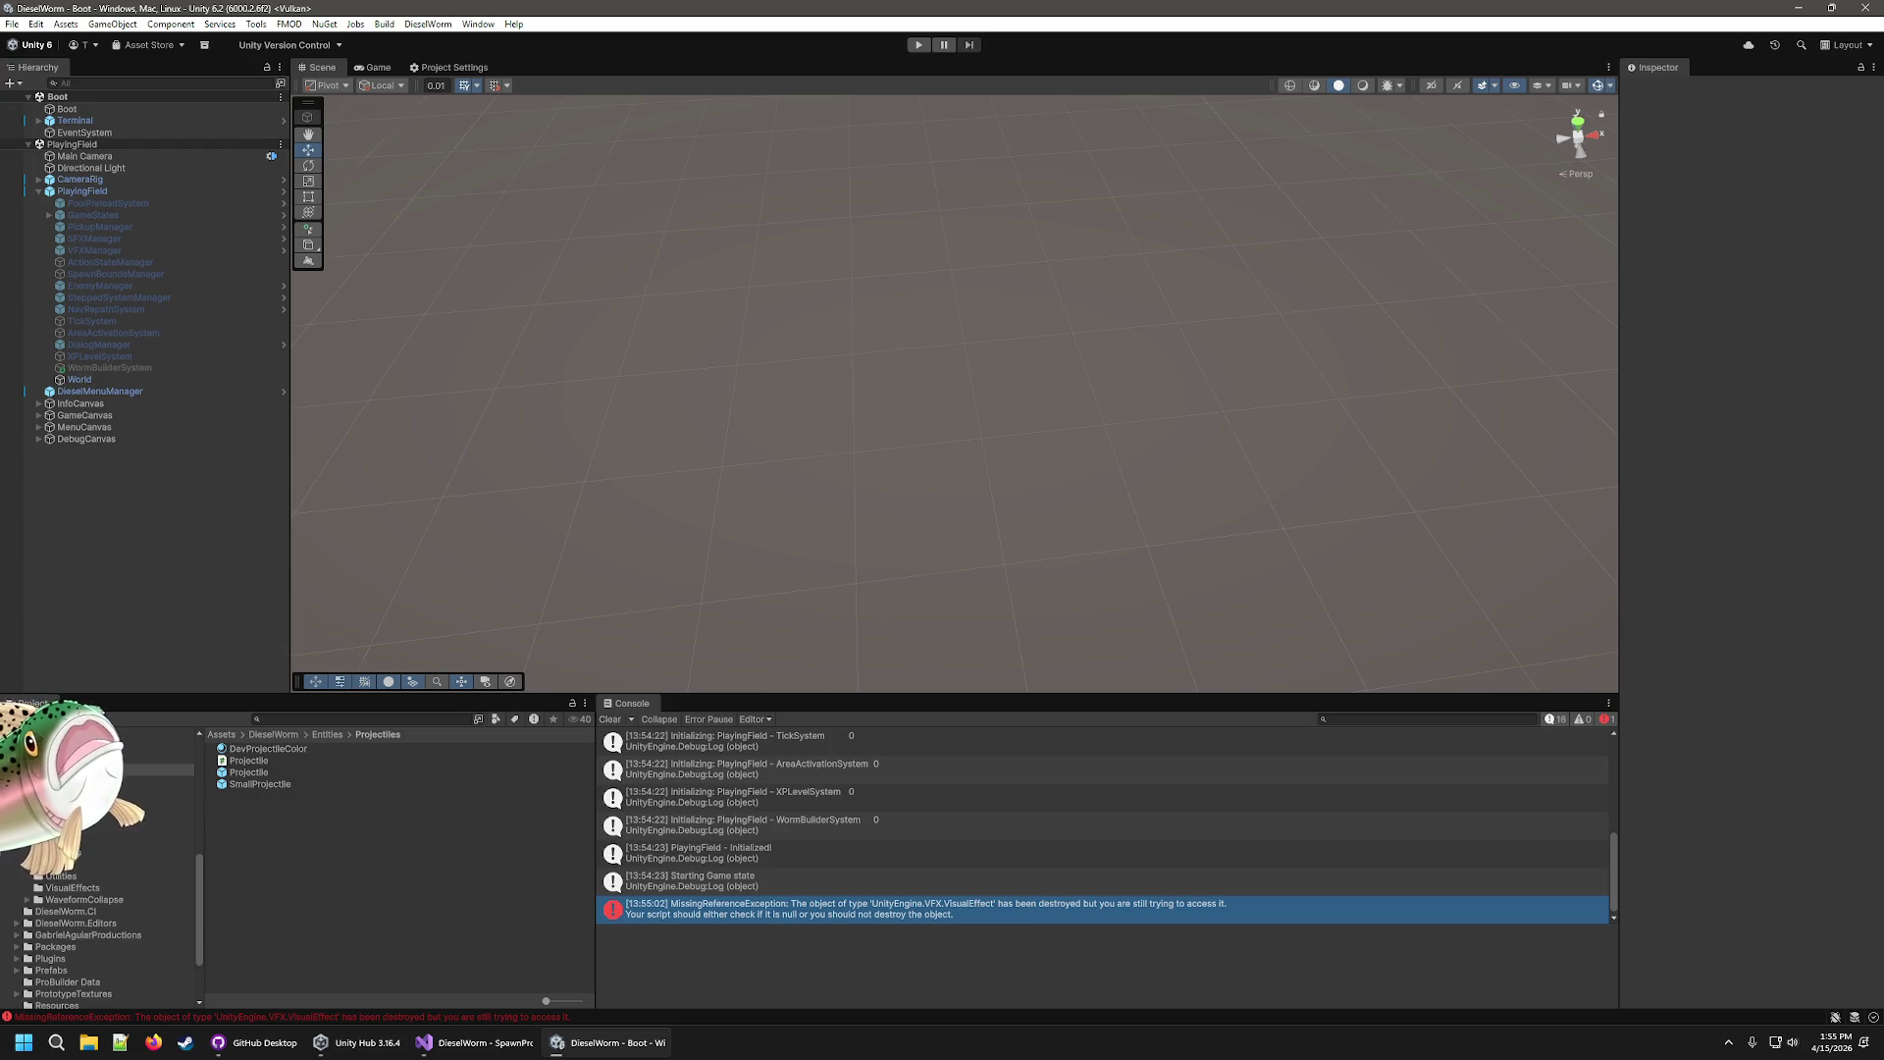
# Review the BlunderbussGun module prefab and the Blunderbuss bullet's settings.
pyautogui.click(98, 746)
pyautogui.click(99, 734)
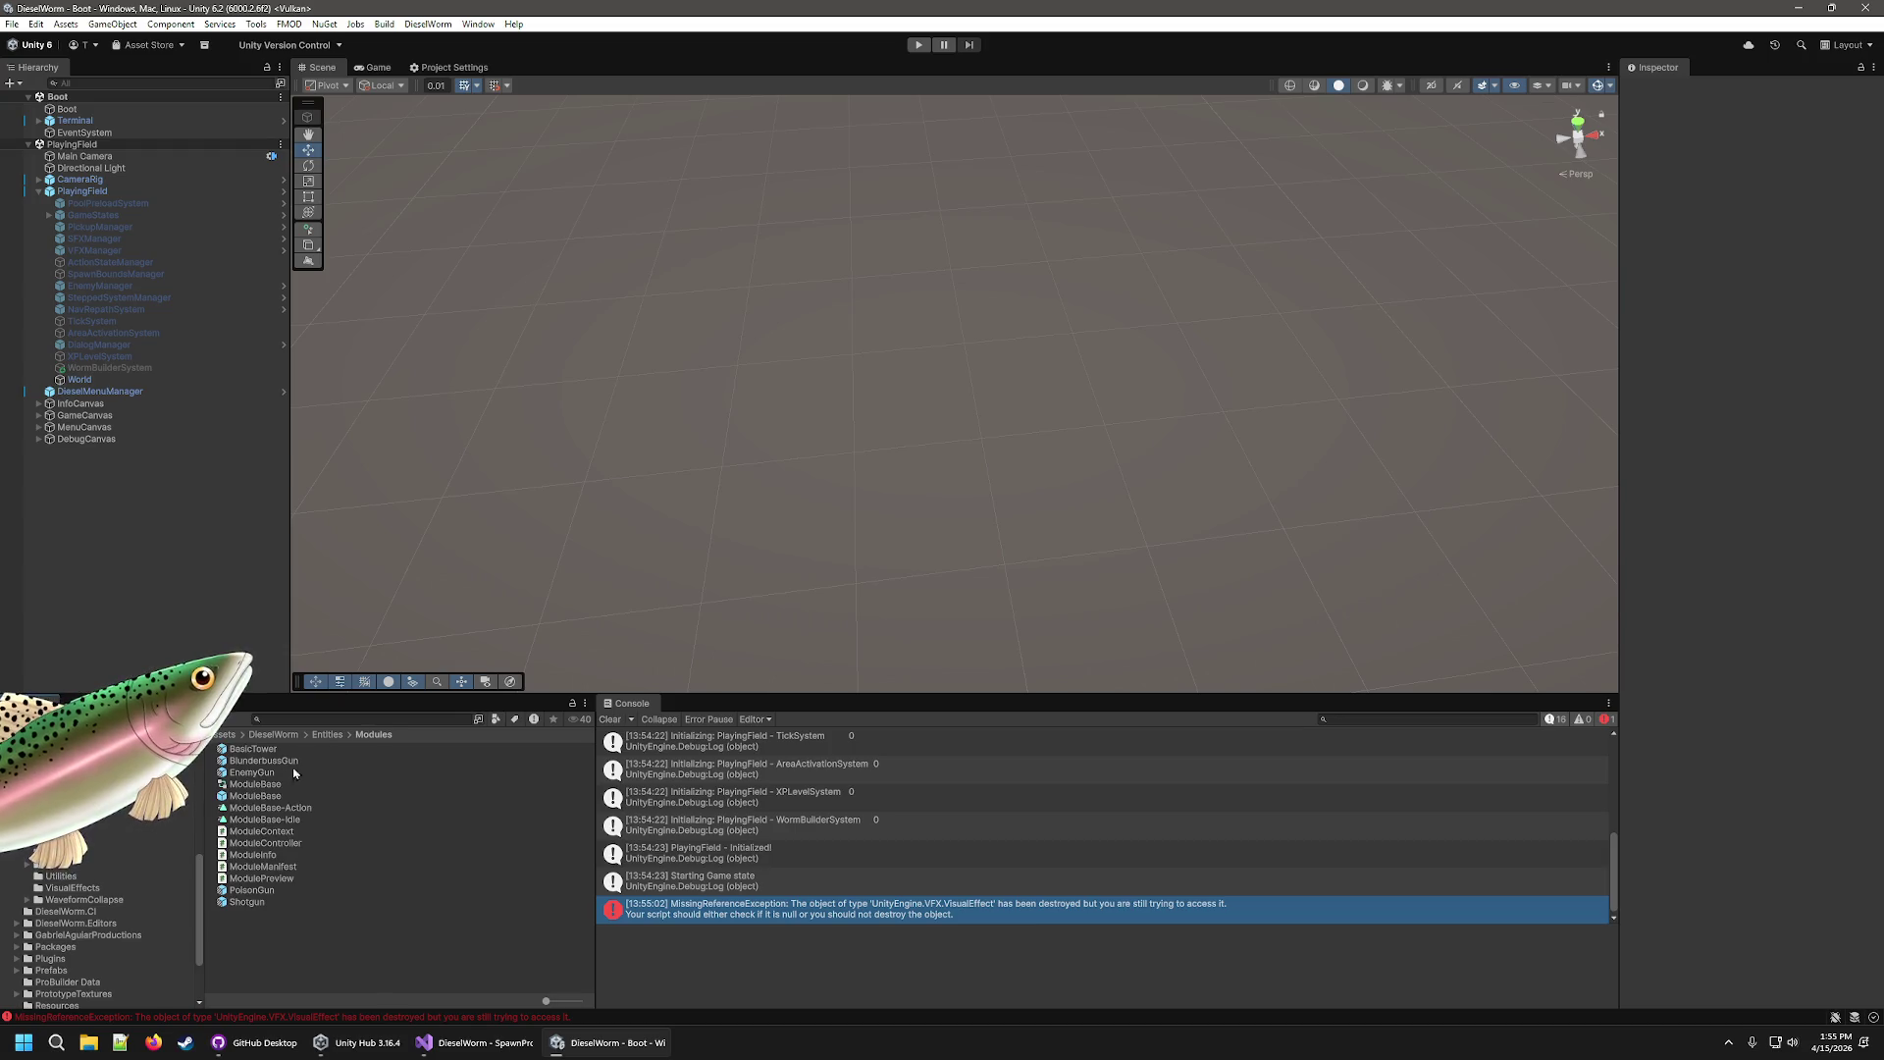
pyautogui.click(304, 762)
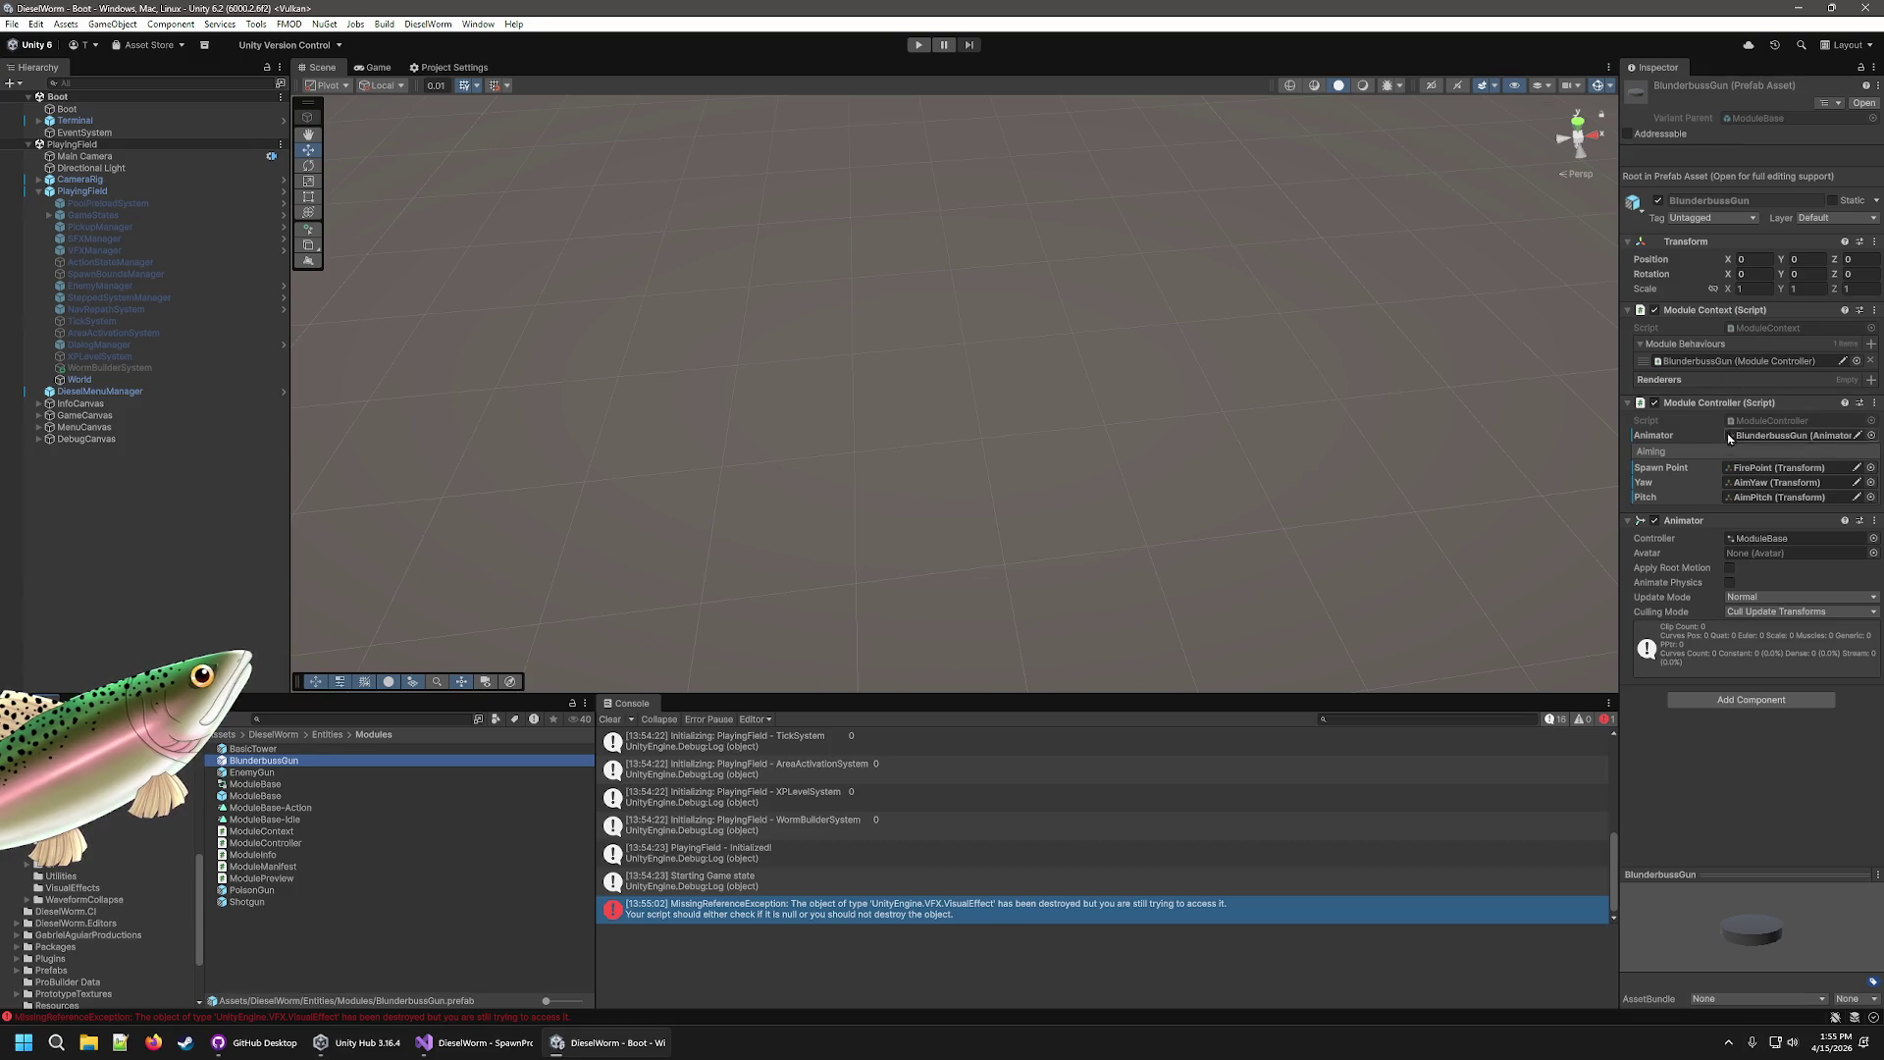
pyautogui.scroll(3, 98, 932)
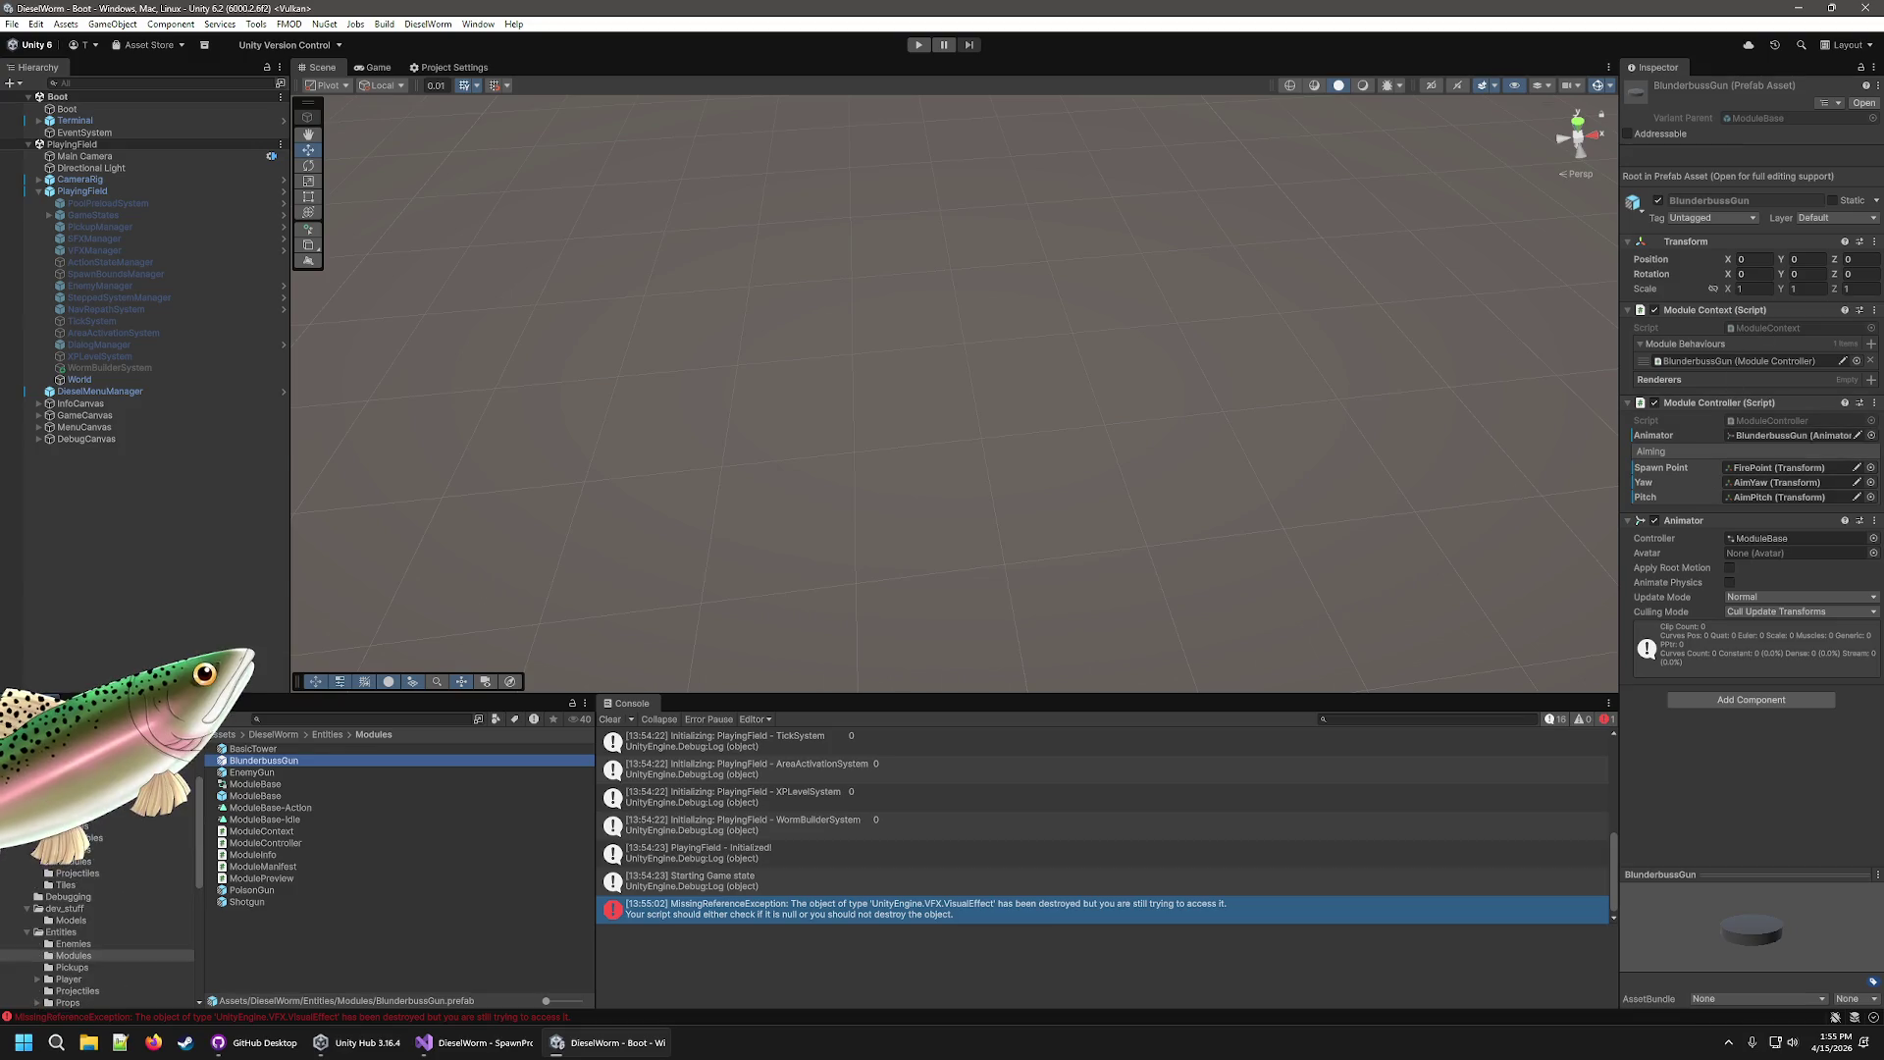
pyautogui.click(74, 875)
pyautogui.click(301, 750)
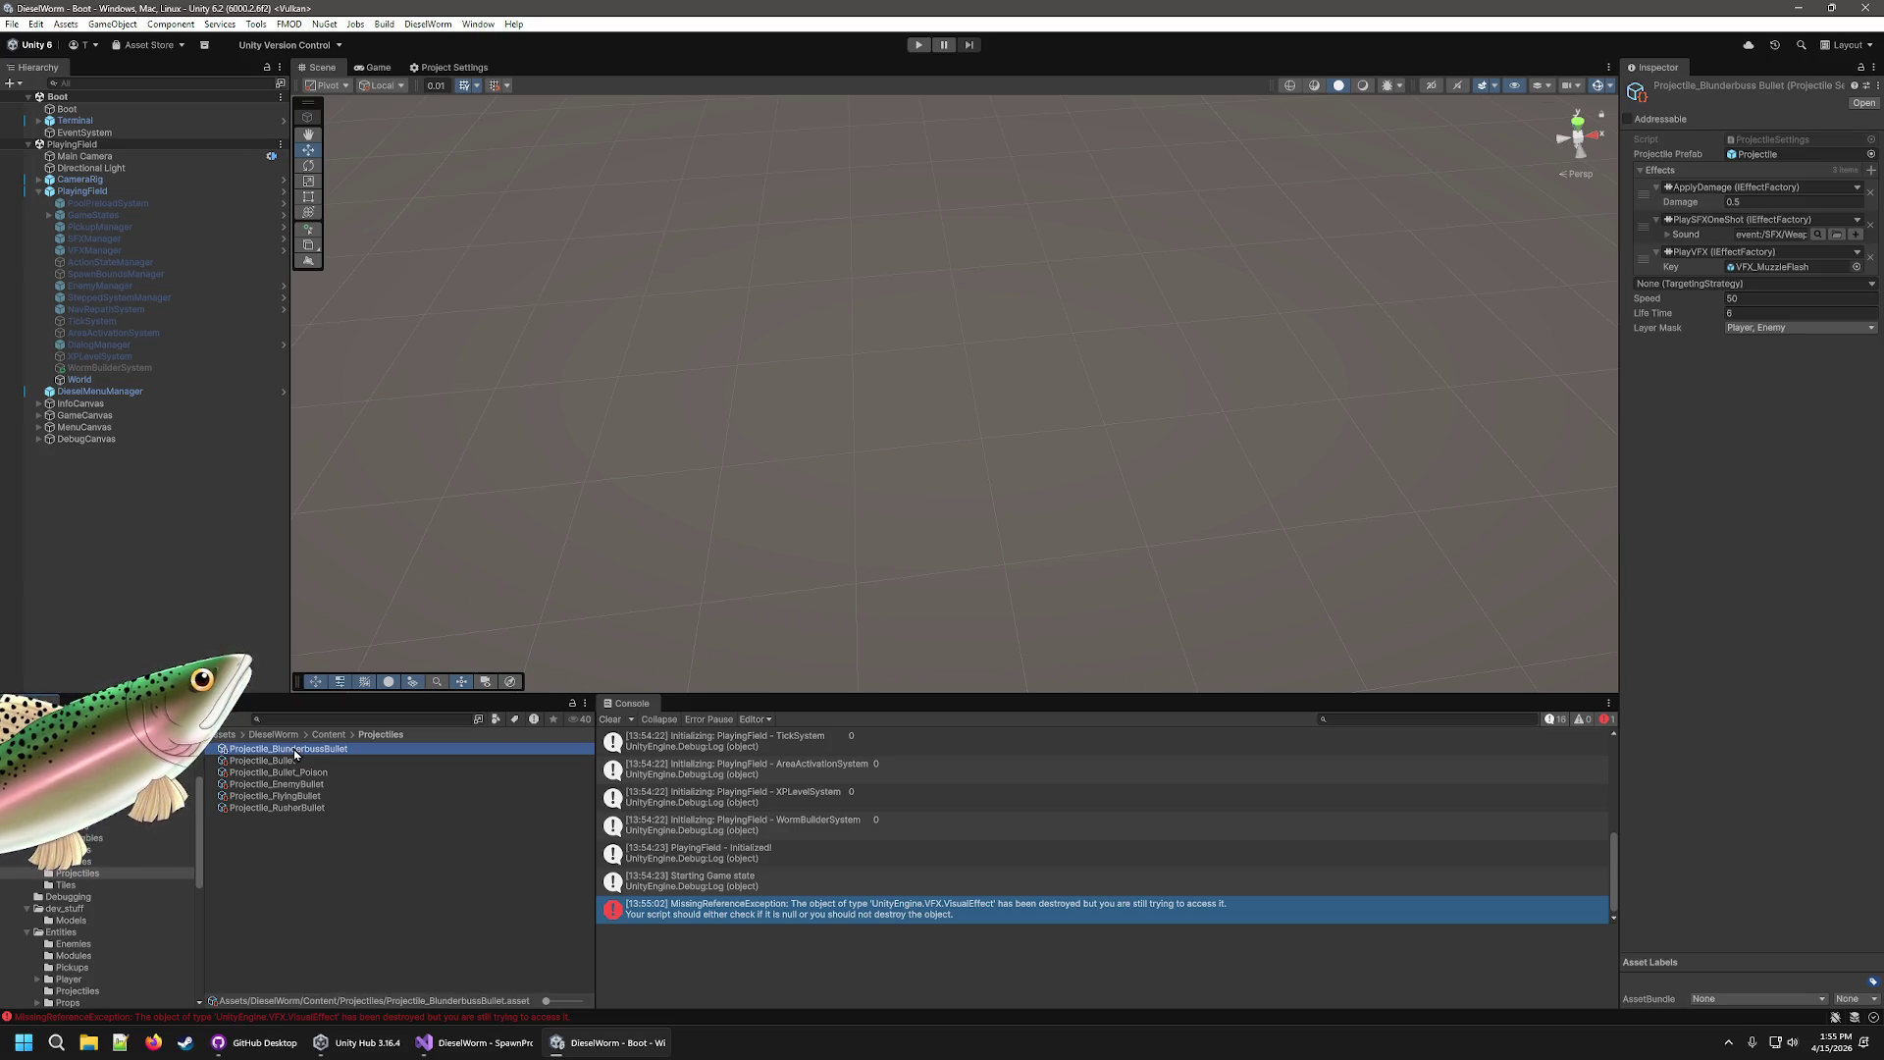
pyautogui.scroll(-3, 54, 907)
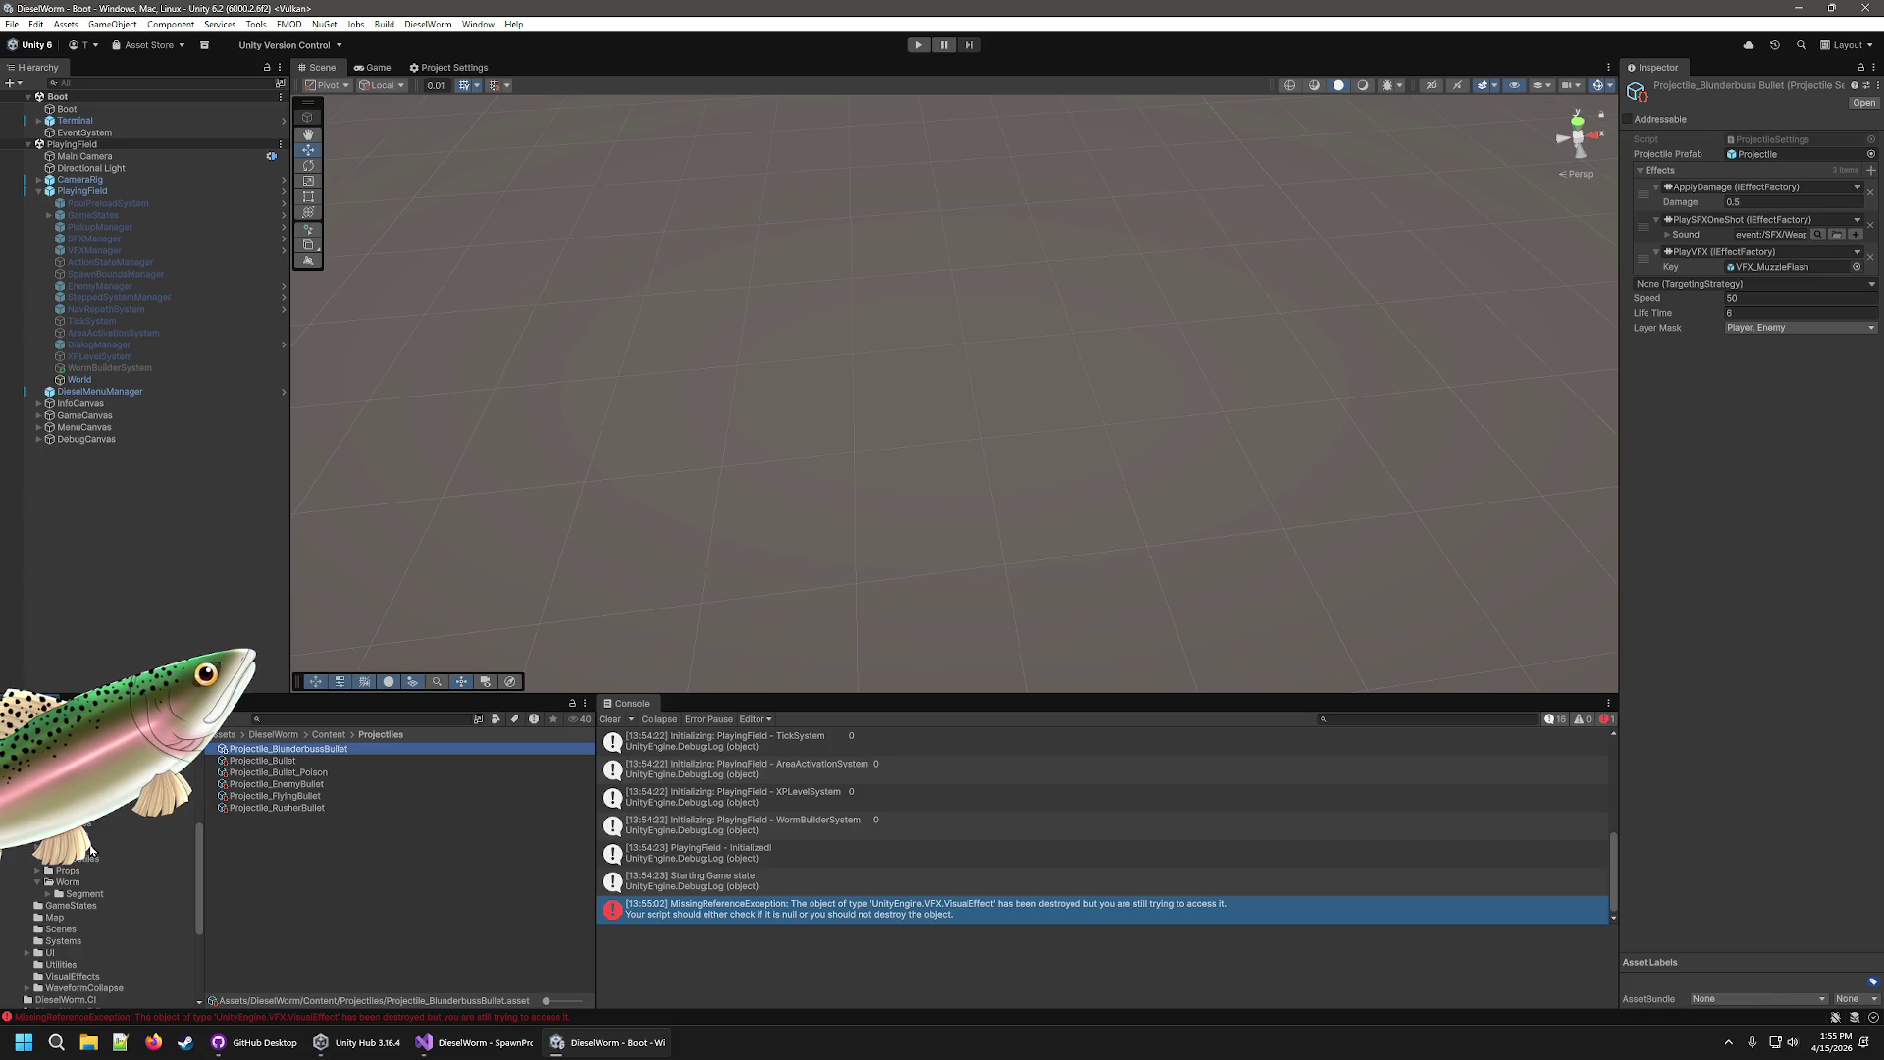
# Inspect the BlunderbussEnemy prefab and jump to the BlunderbussGun module it uses.
pyautogui.click(125, 811)
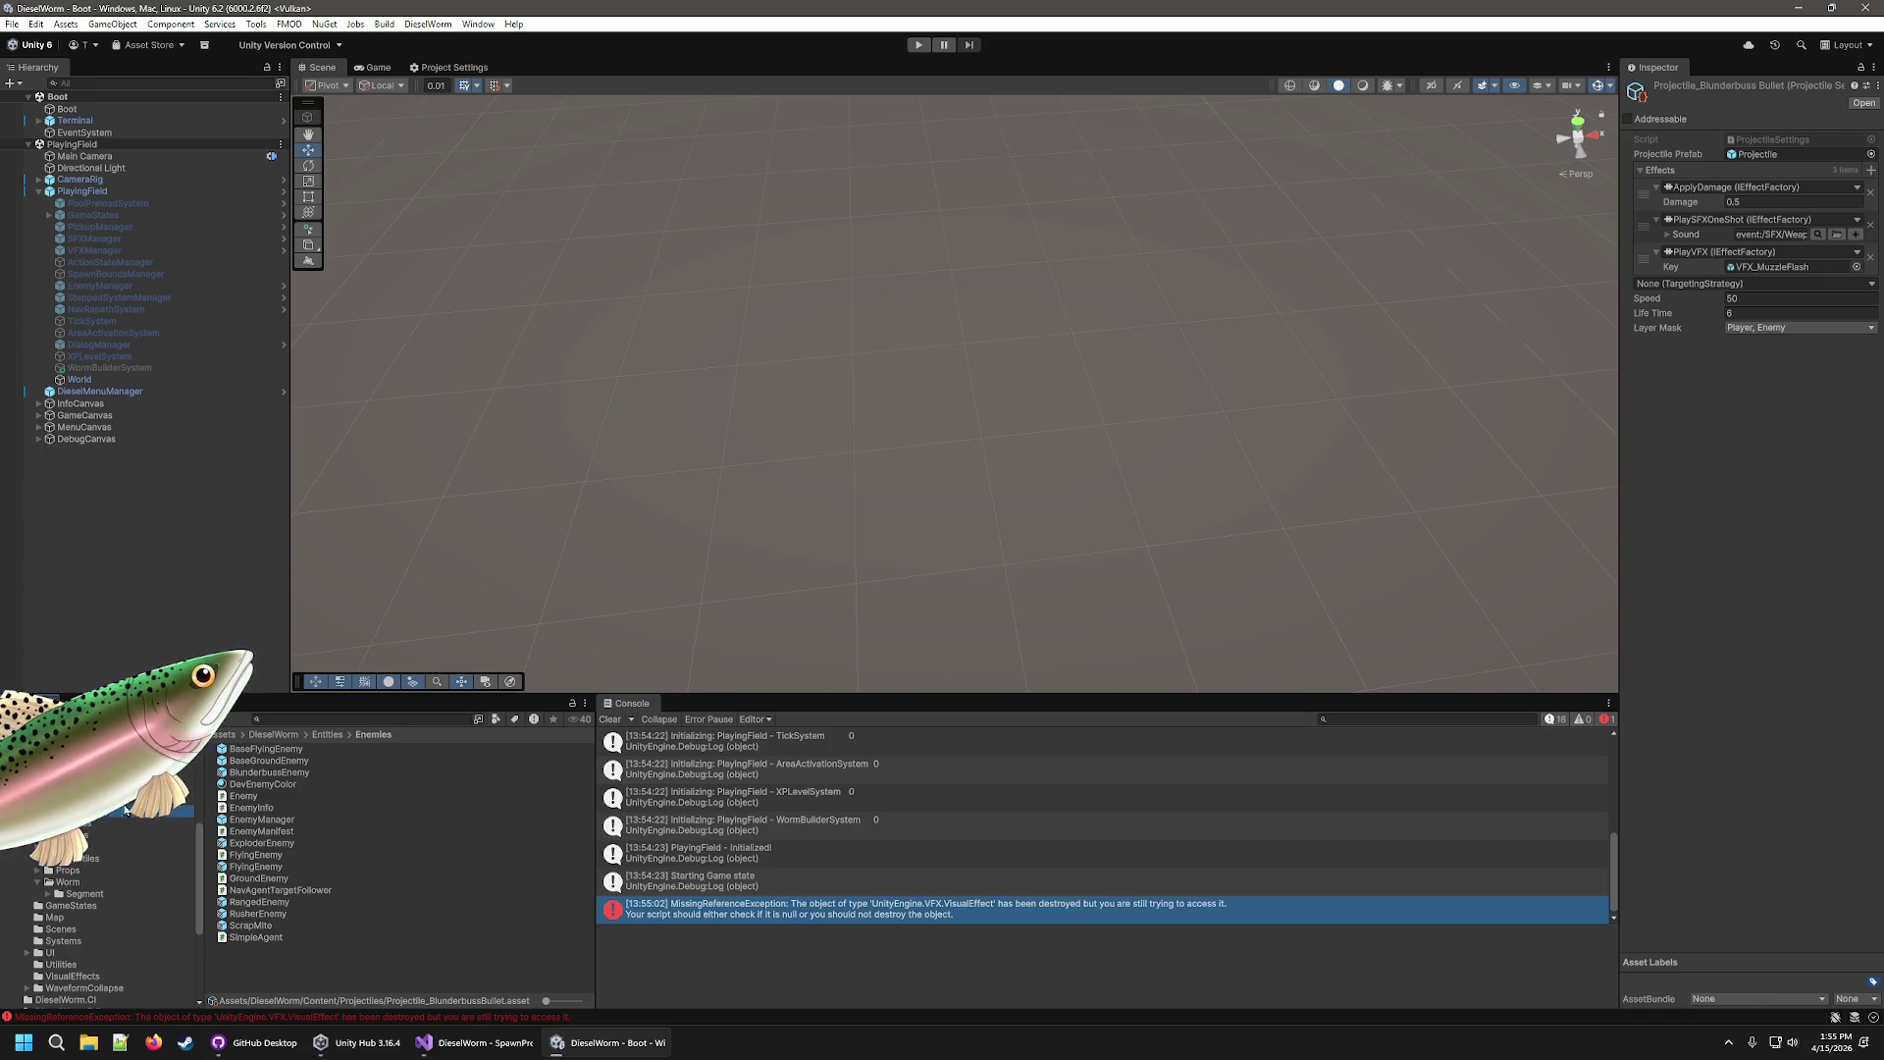
pyautogui.click(269, 774)
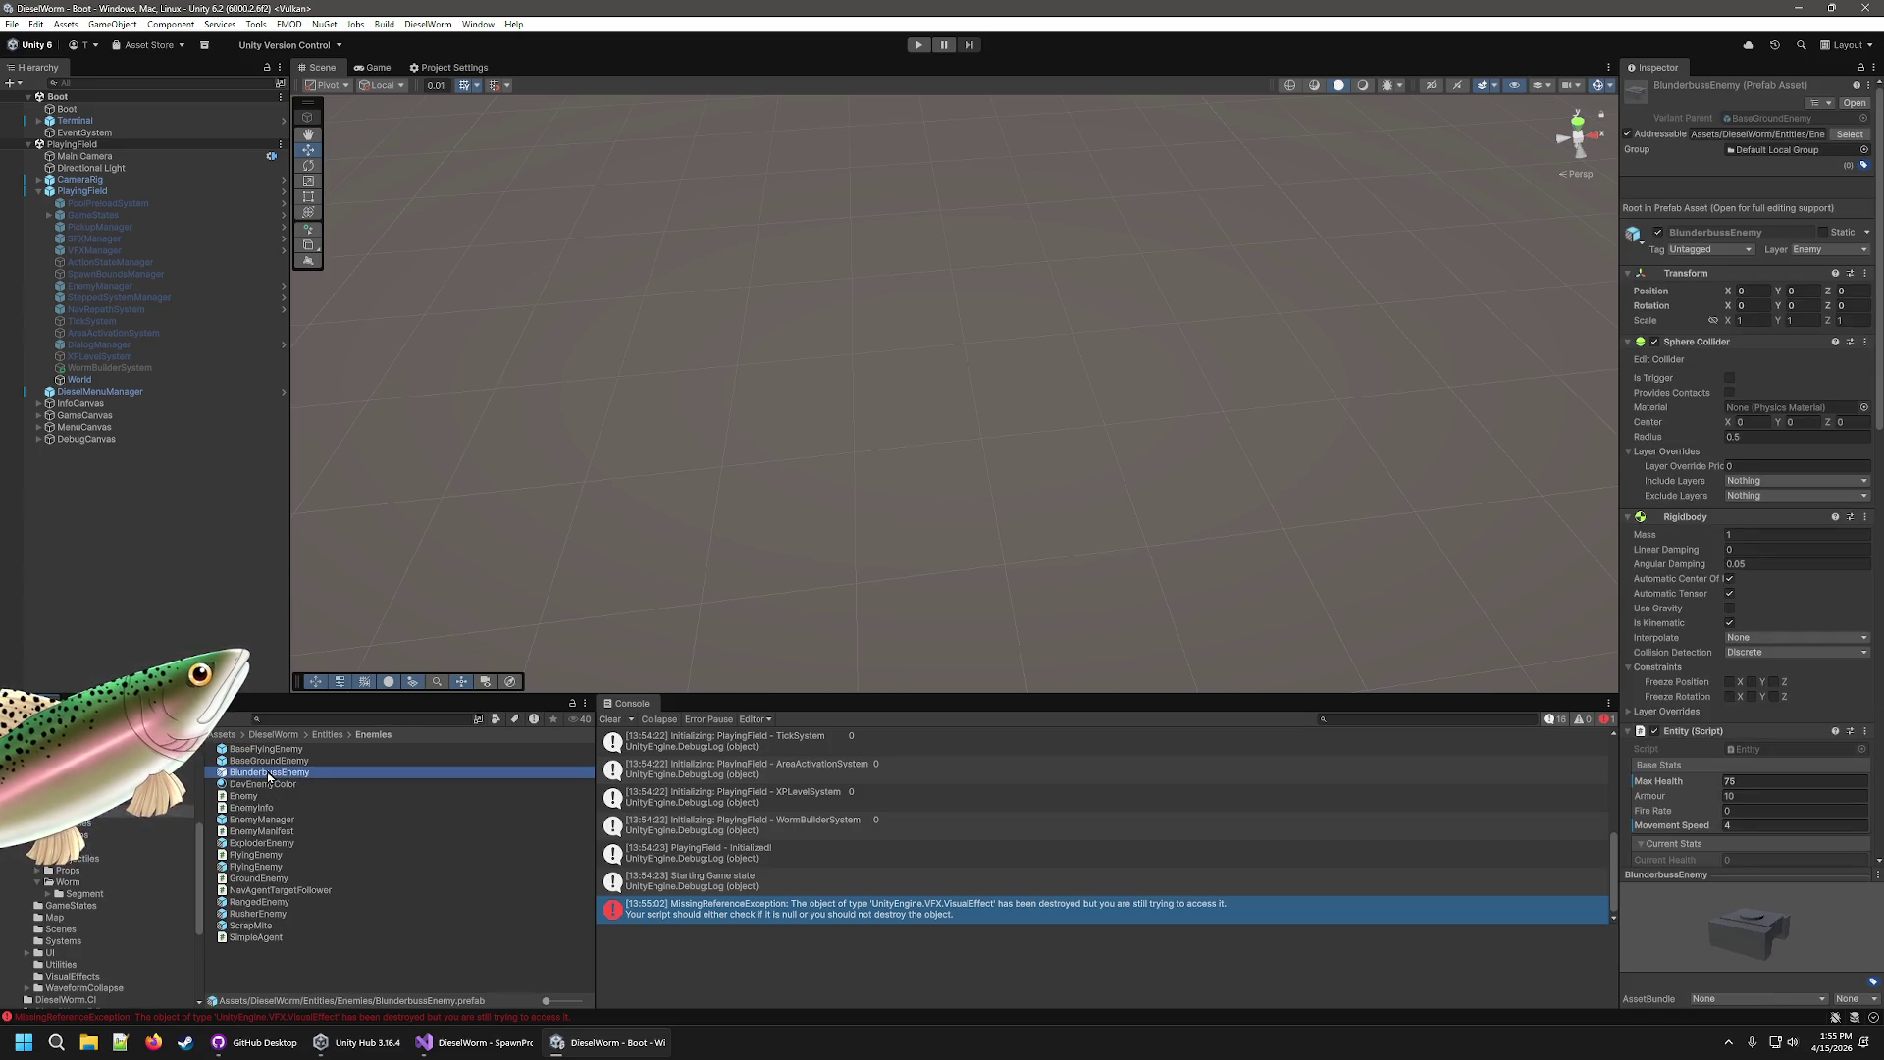
pyautogui.scroll(-10, 1810, 691)
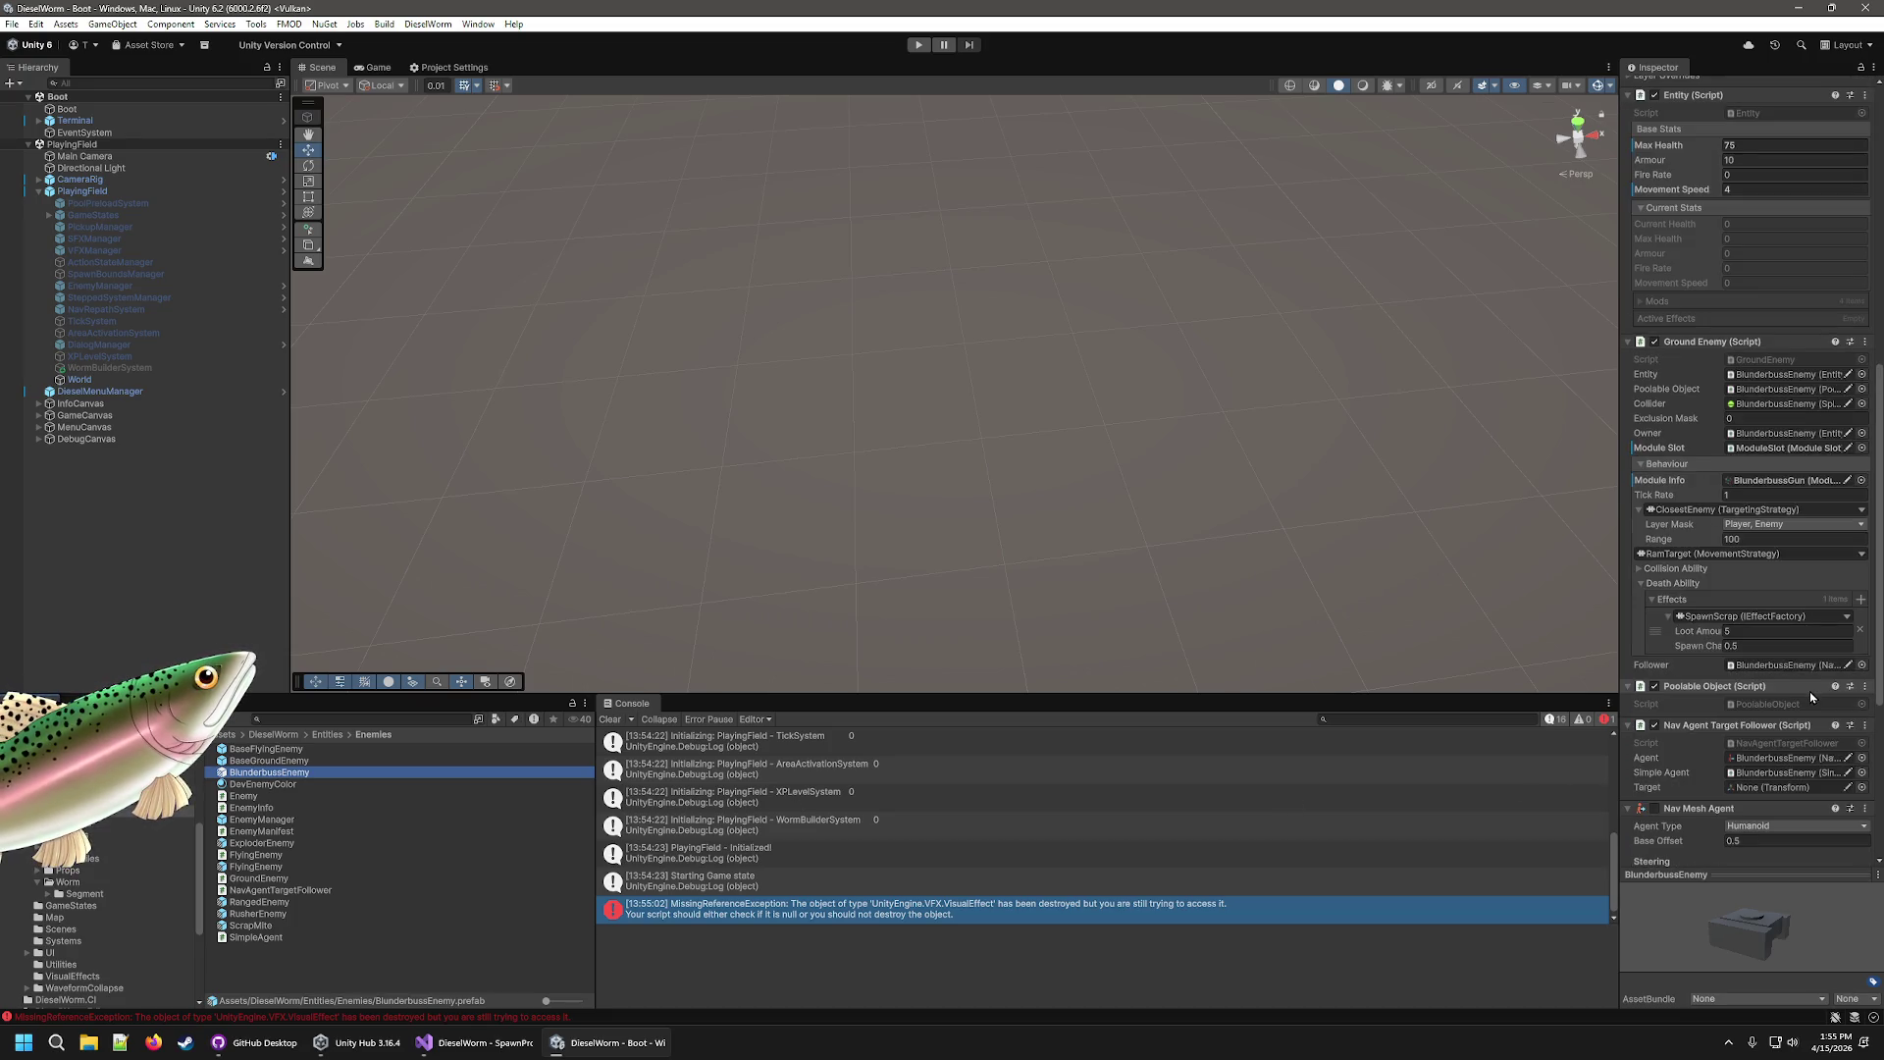
pyautogui.doubleClick(1787, 480)
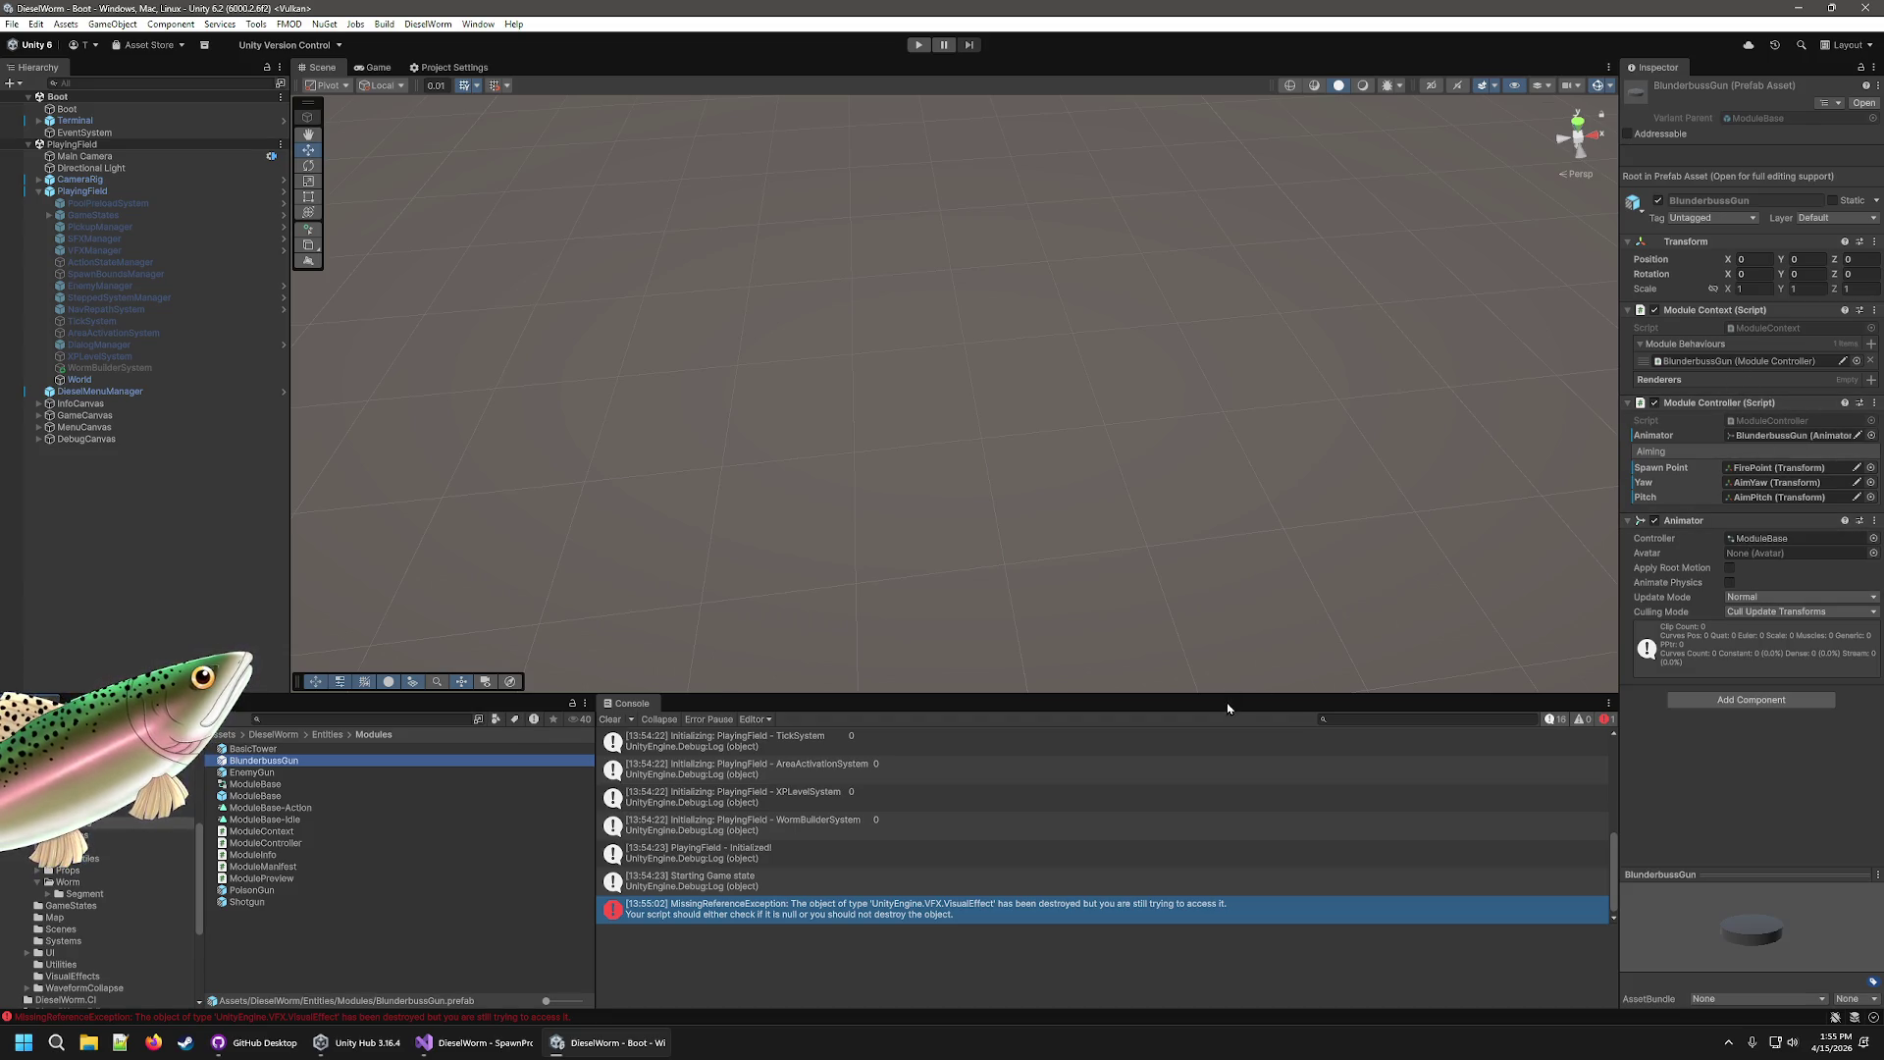
pyautogui.scroll(4, 98, 933)
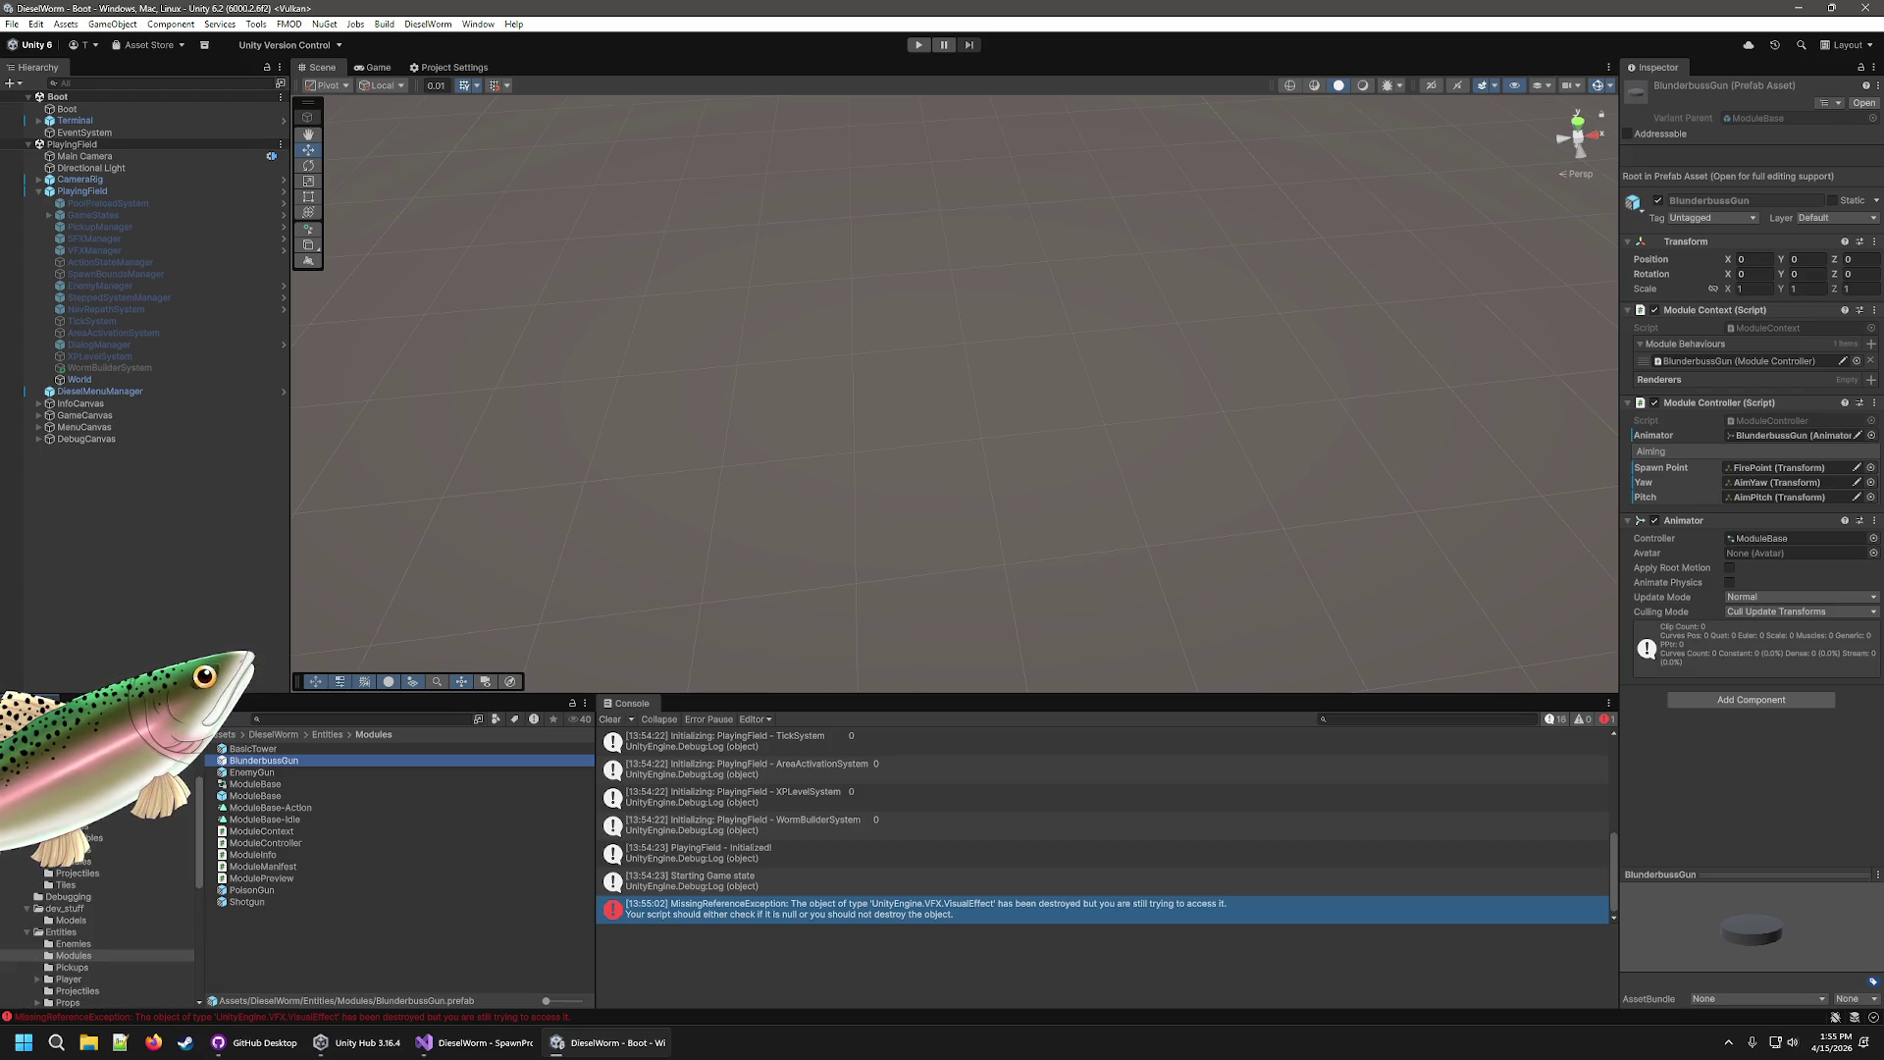
# Check the BlunderbussGun module info, then return to BlunderbussEnemy's Ground Enemy component.
pyautogui.click(74, 861)
pyautogui.click(264, 760)
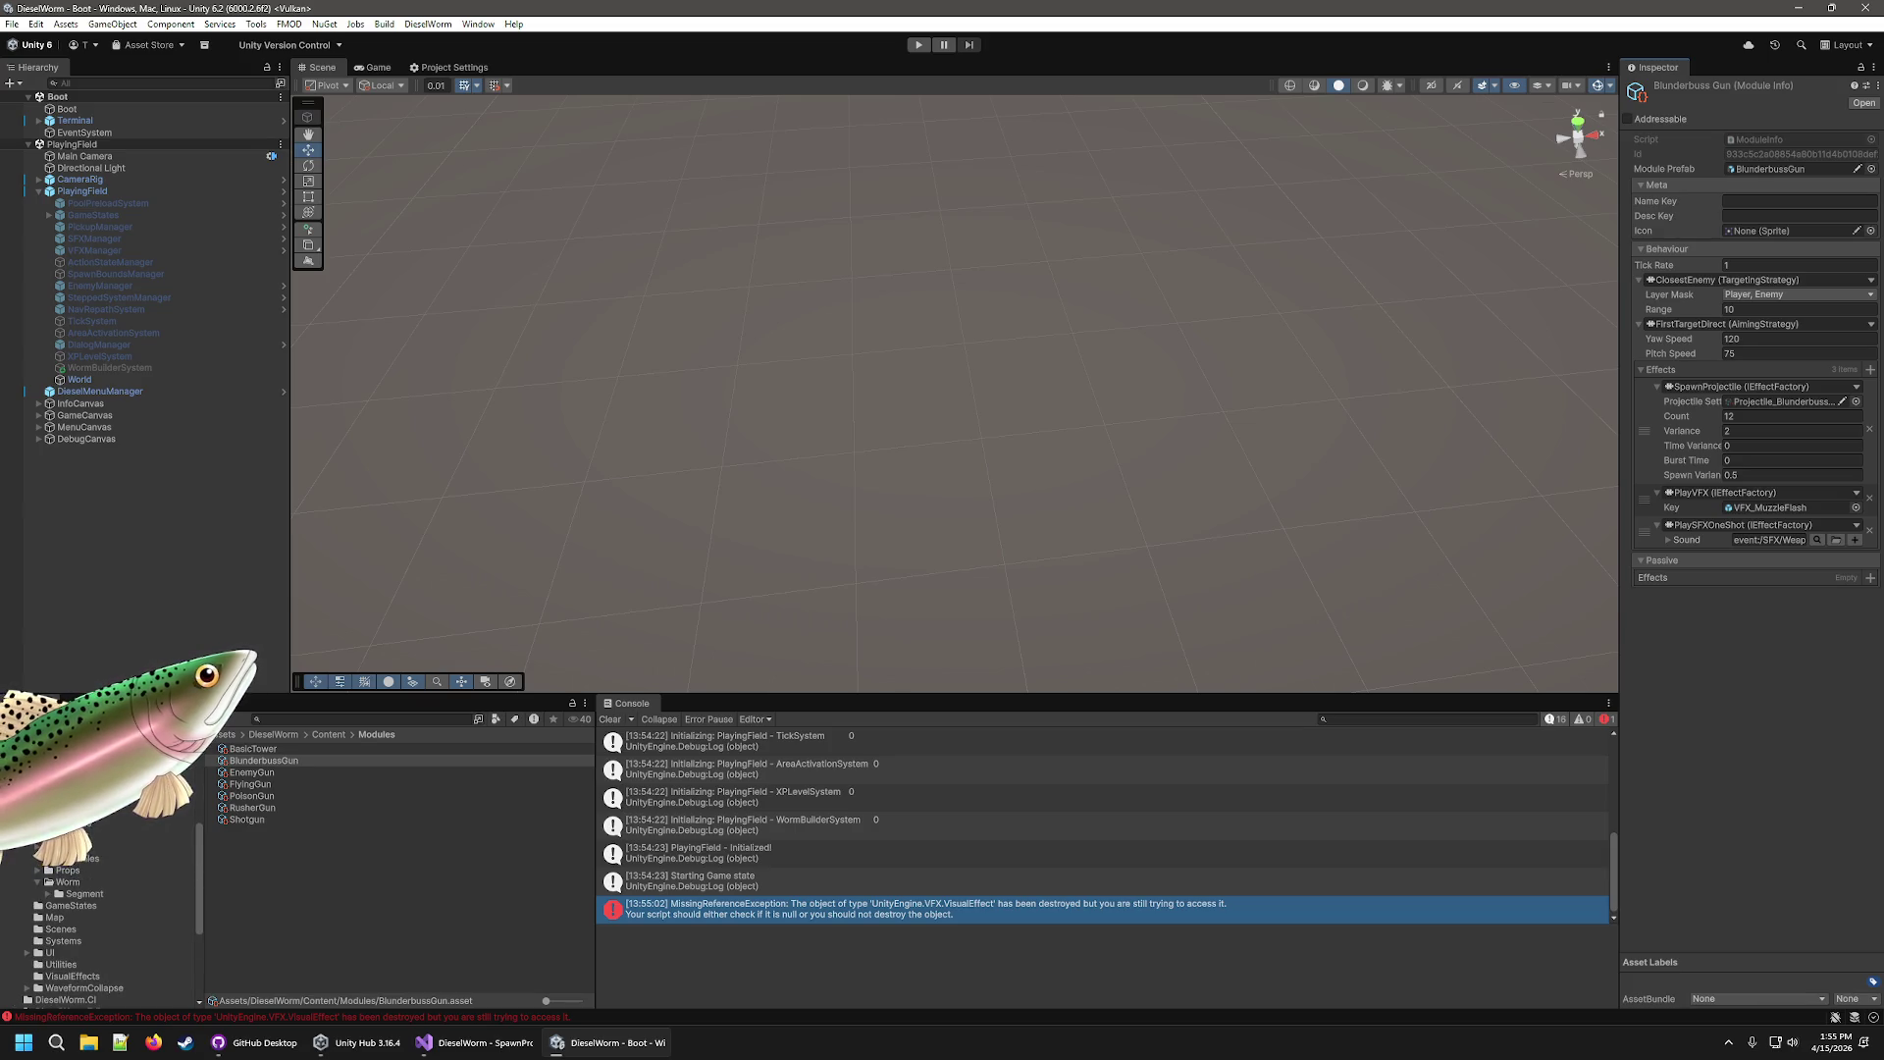
pyautogui.click(69, 846)
pyautogui.click(88, 810)
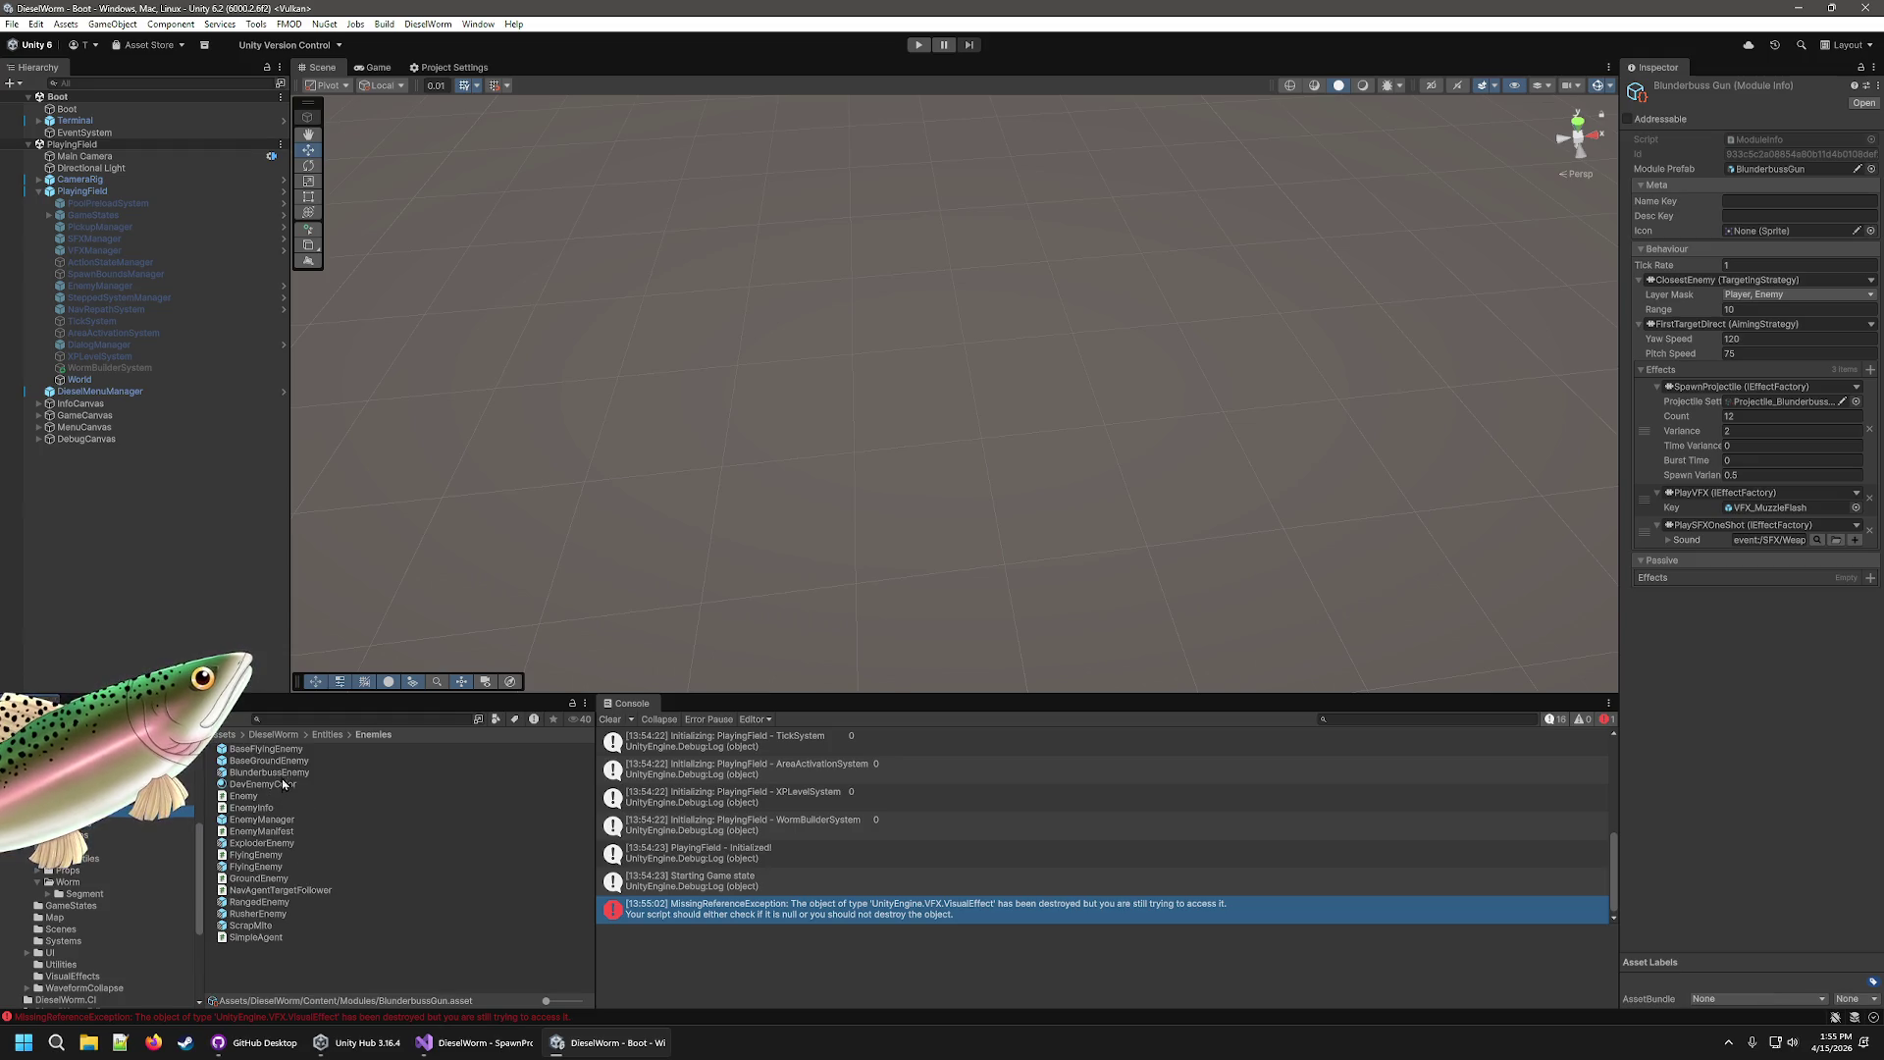
pyautogui.scroll(-5, 1725, 756)
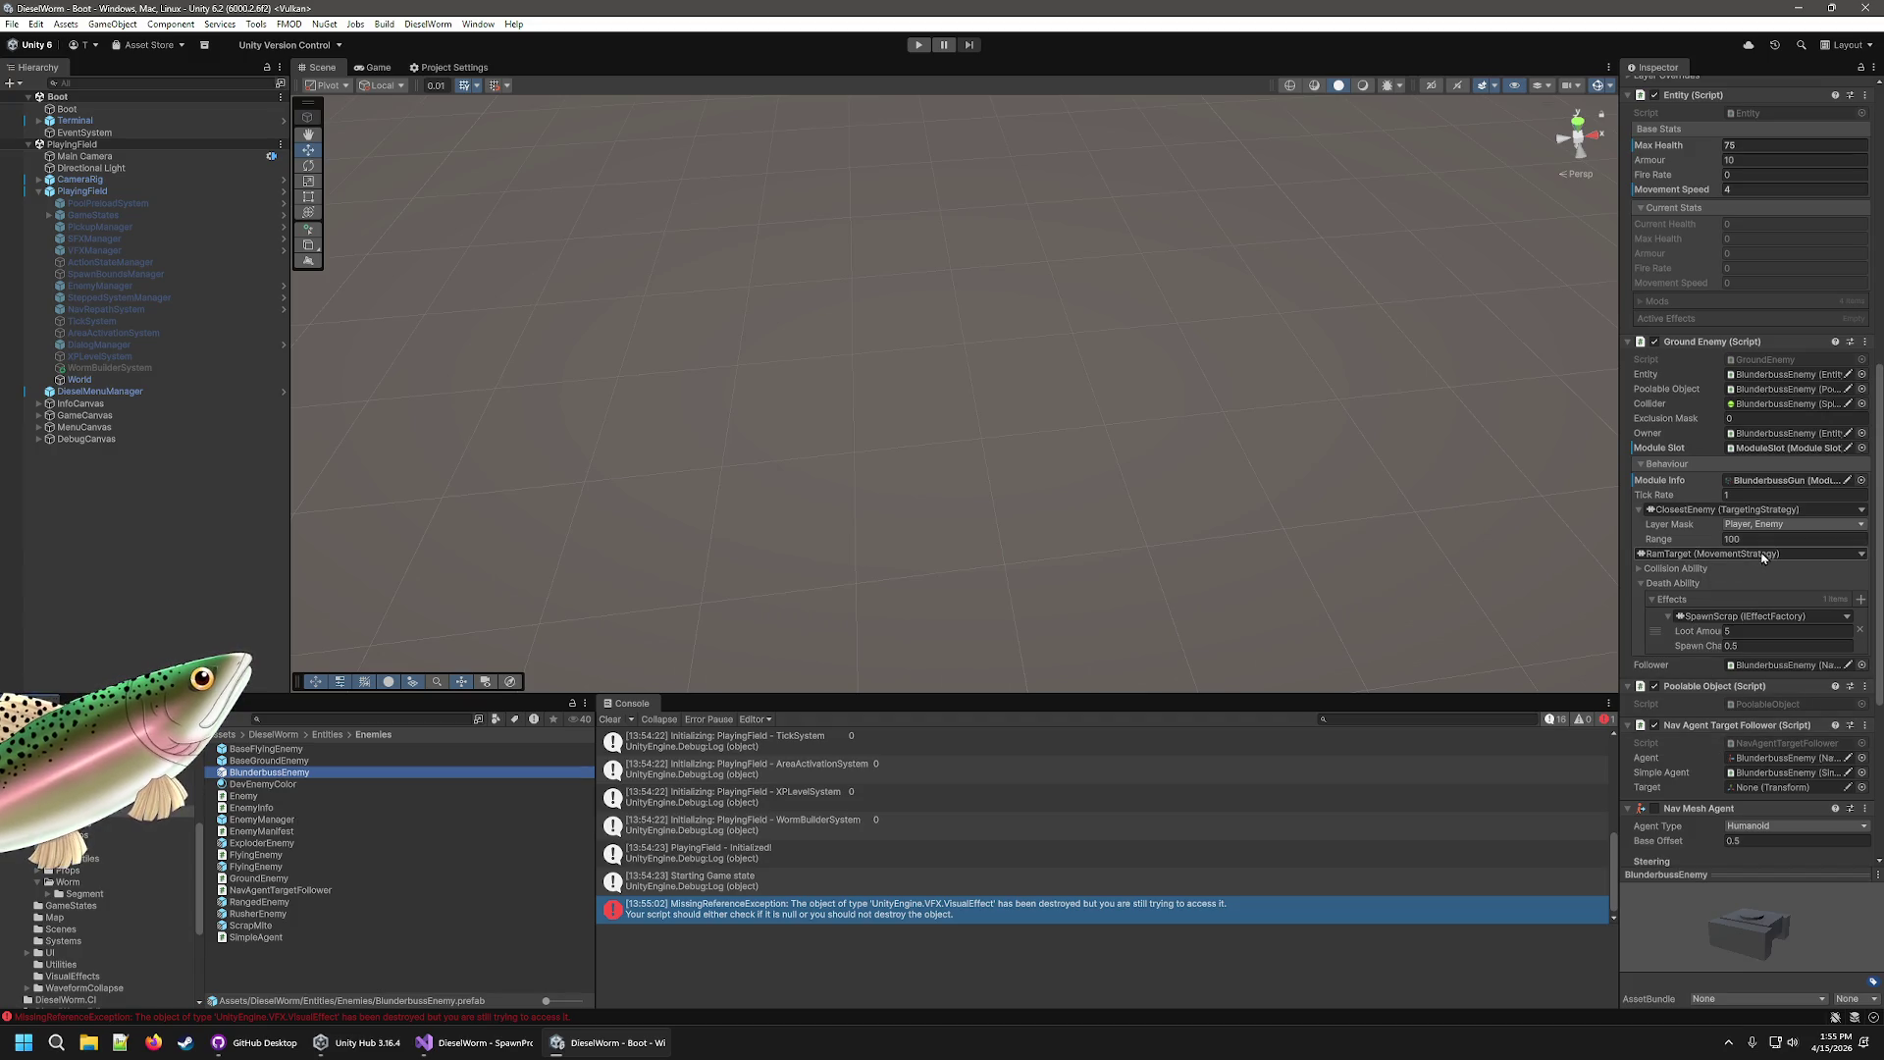
# Switch BlunderbussEnemy's movement from RamTarget to KeepDistance, distance offset 5, movement speed 5.
pyautogui.click(1859, 556)
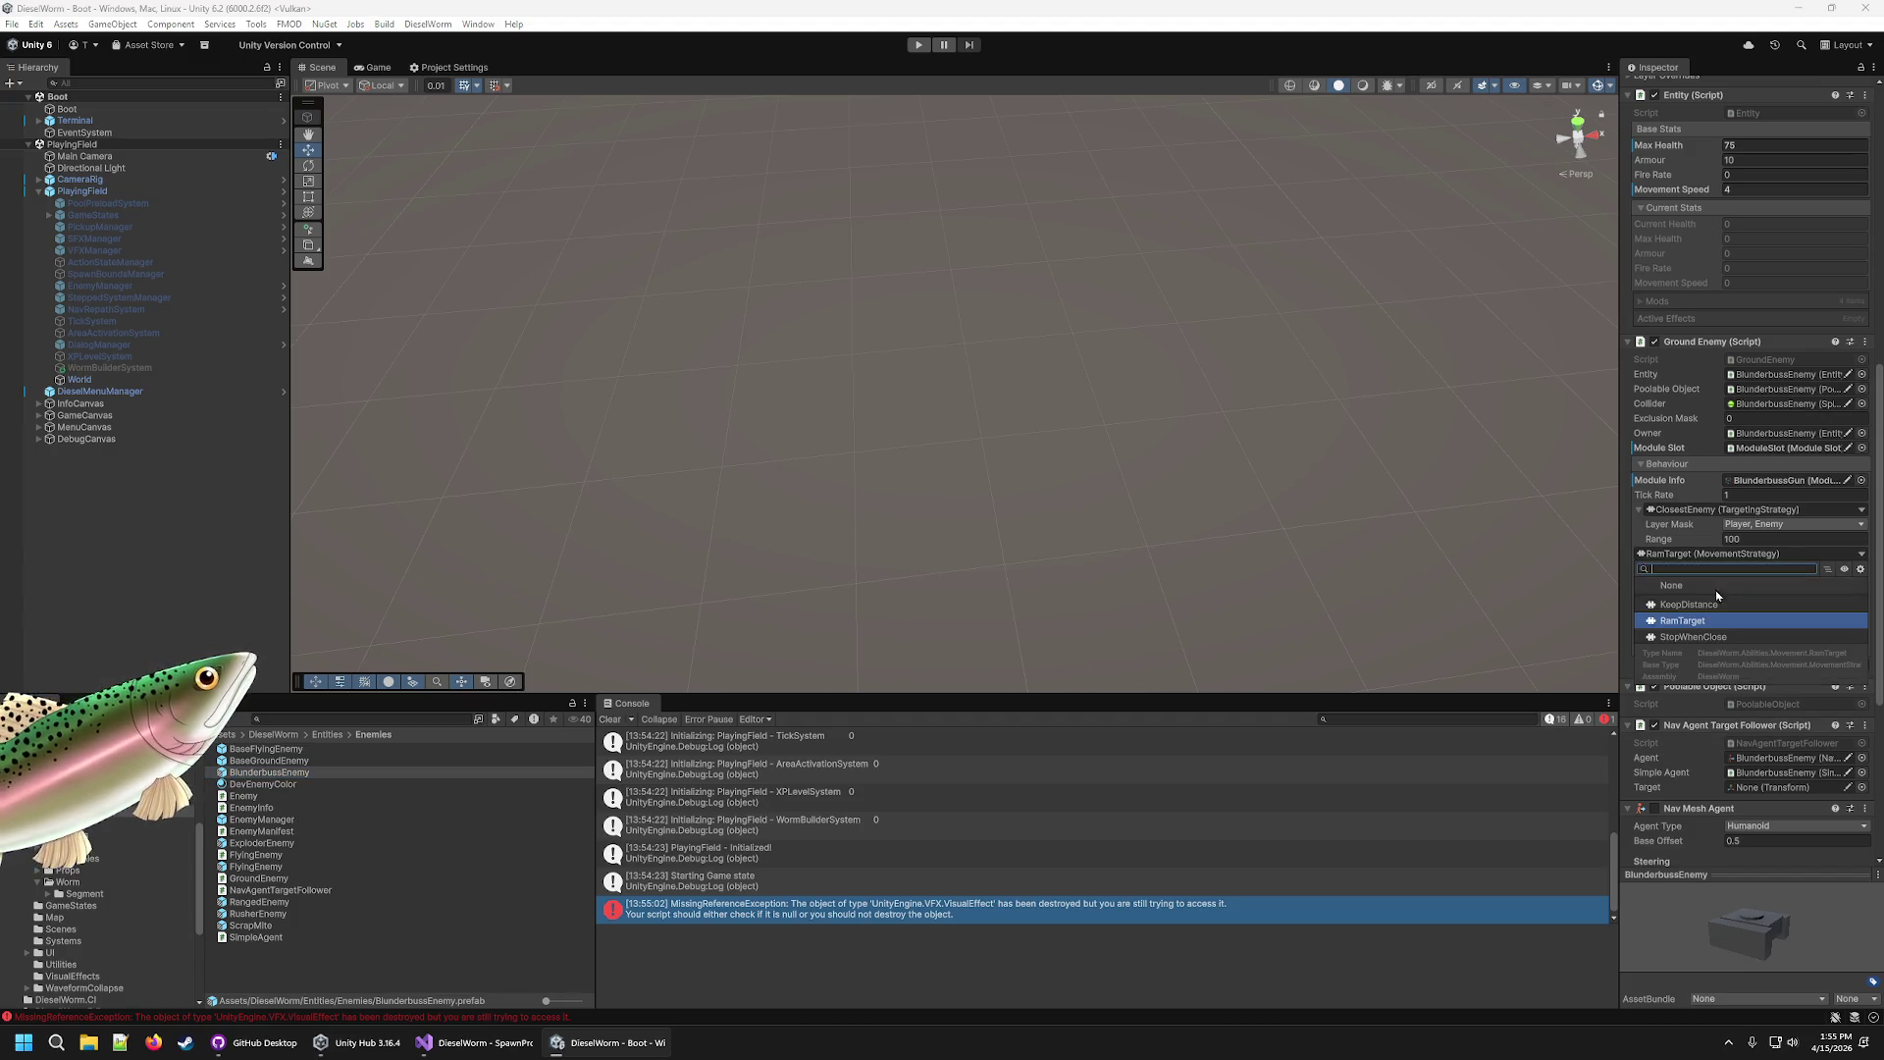
pyautogui.click(1690, 605)
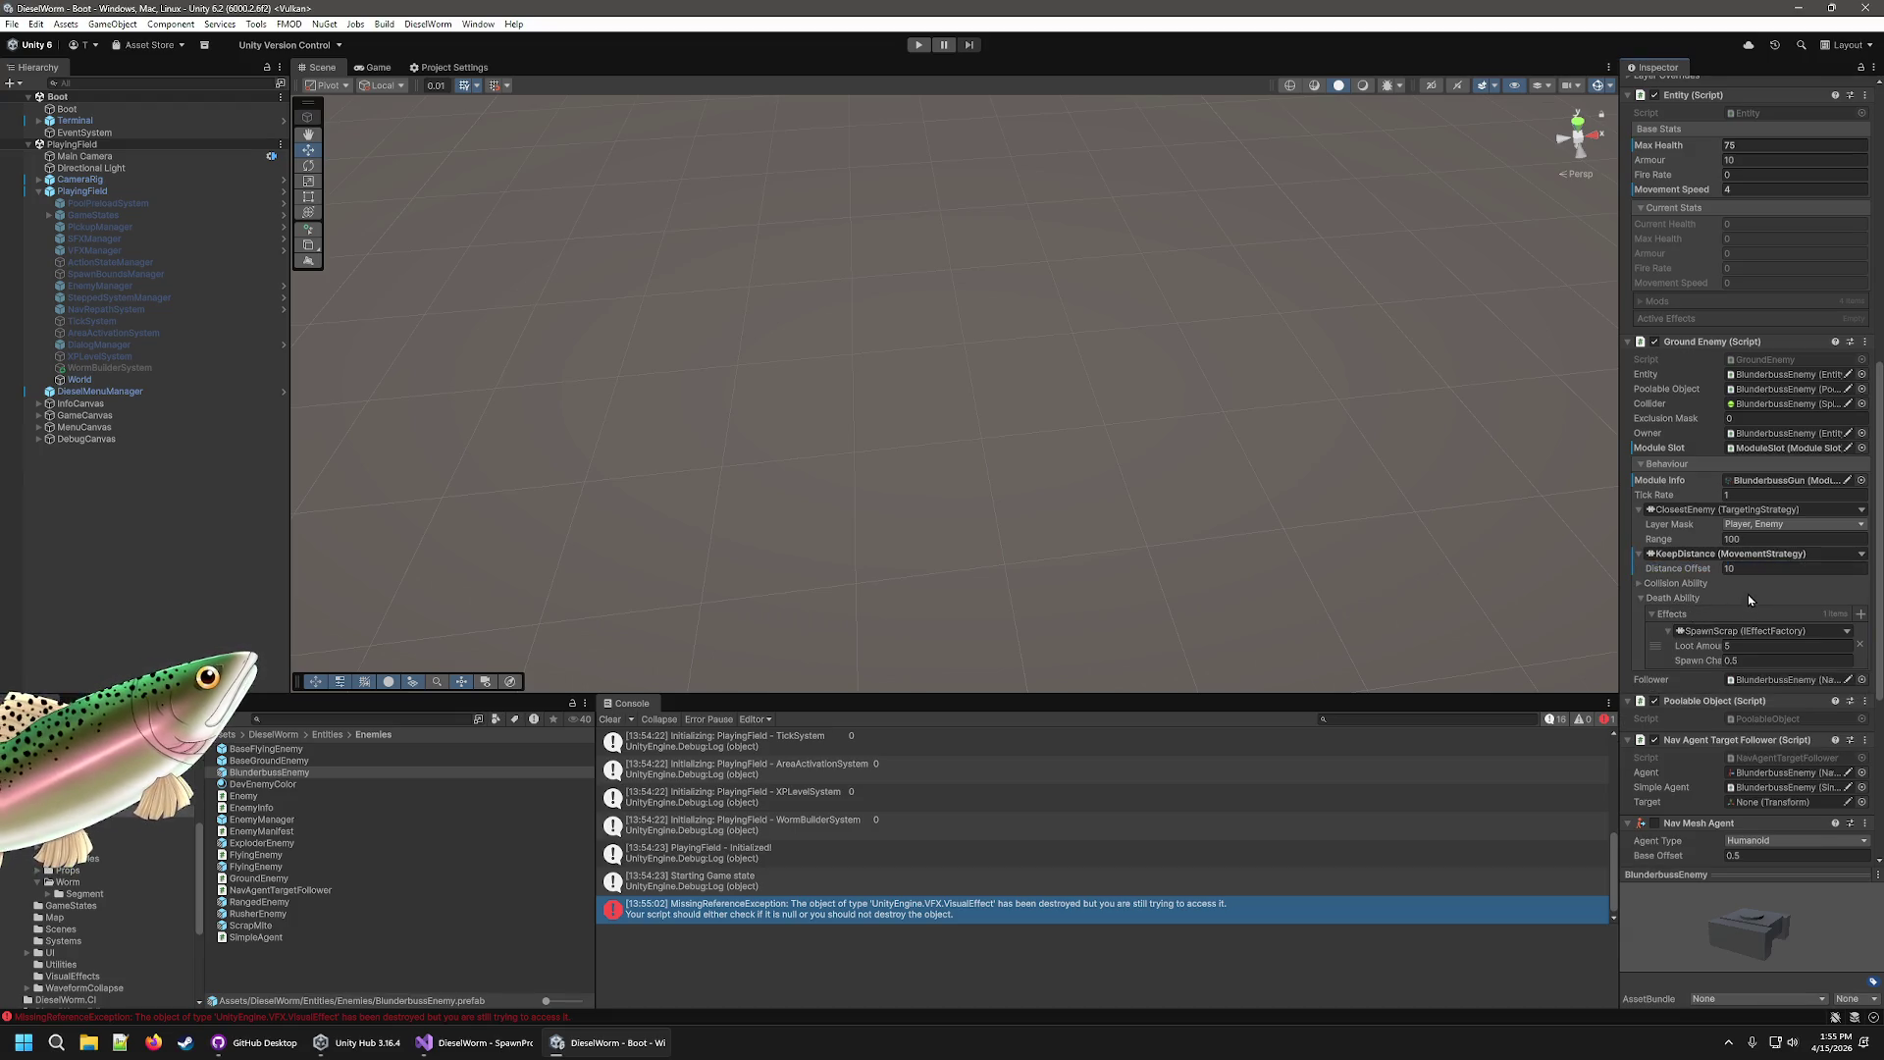
pyautogui.scroll(-8, 1736, 663)
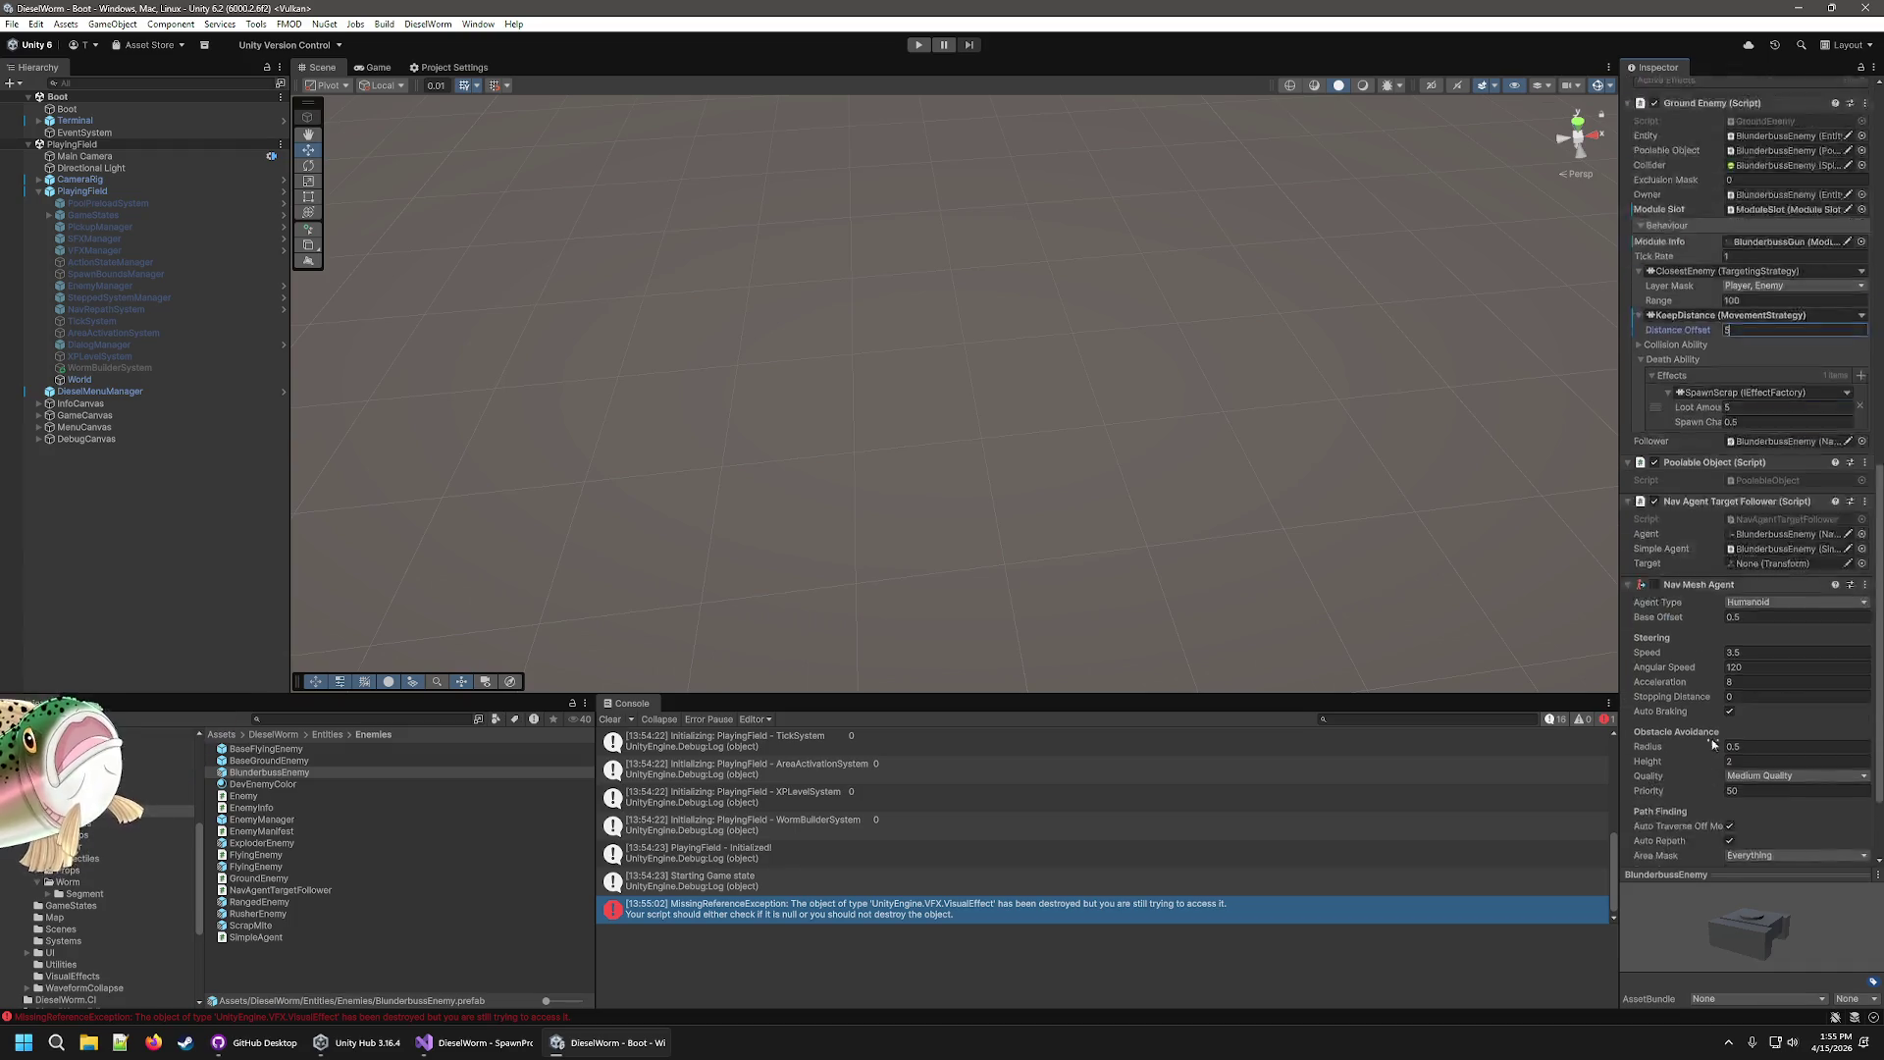
pyautogui.scroll(10, 1748, 715)
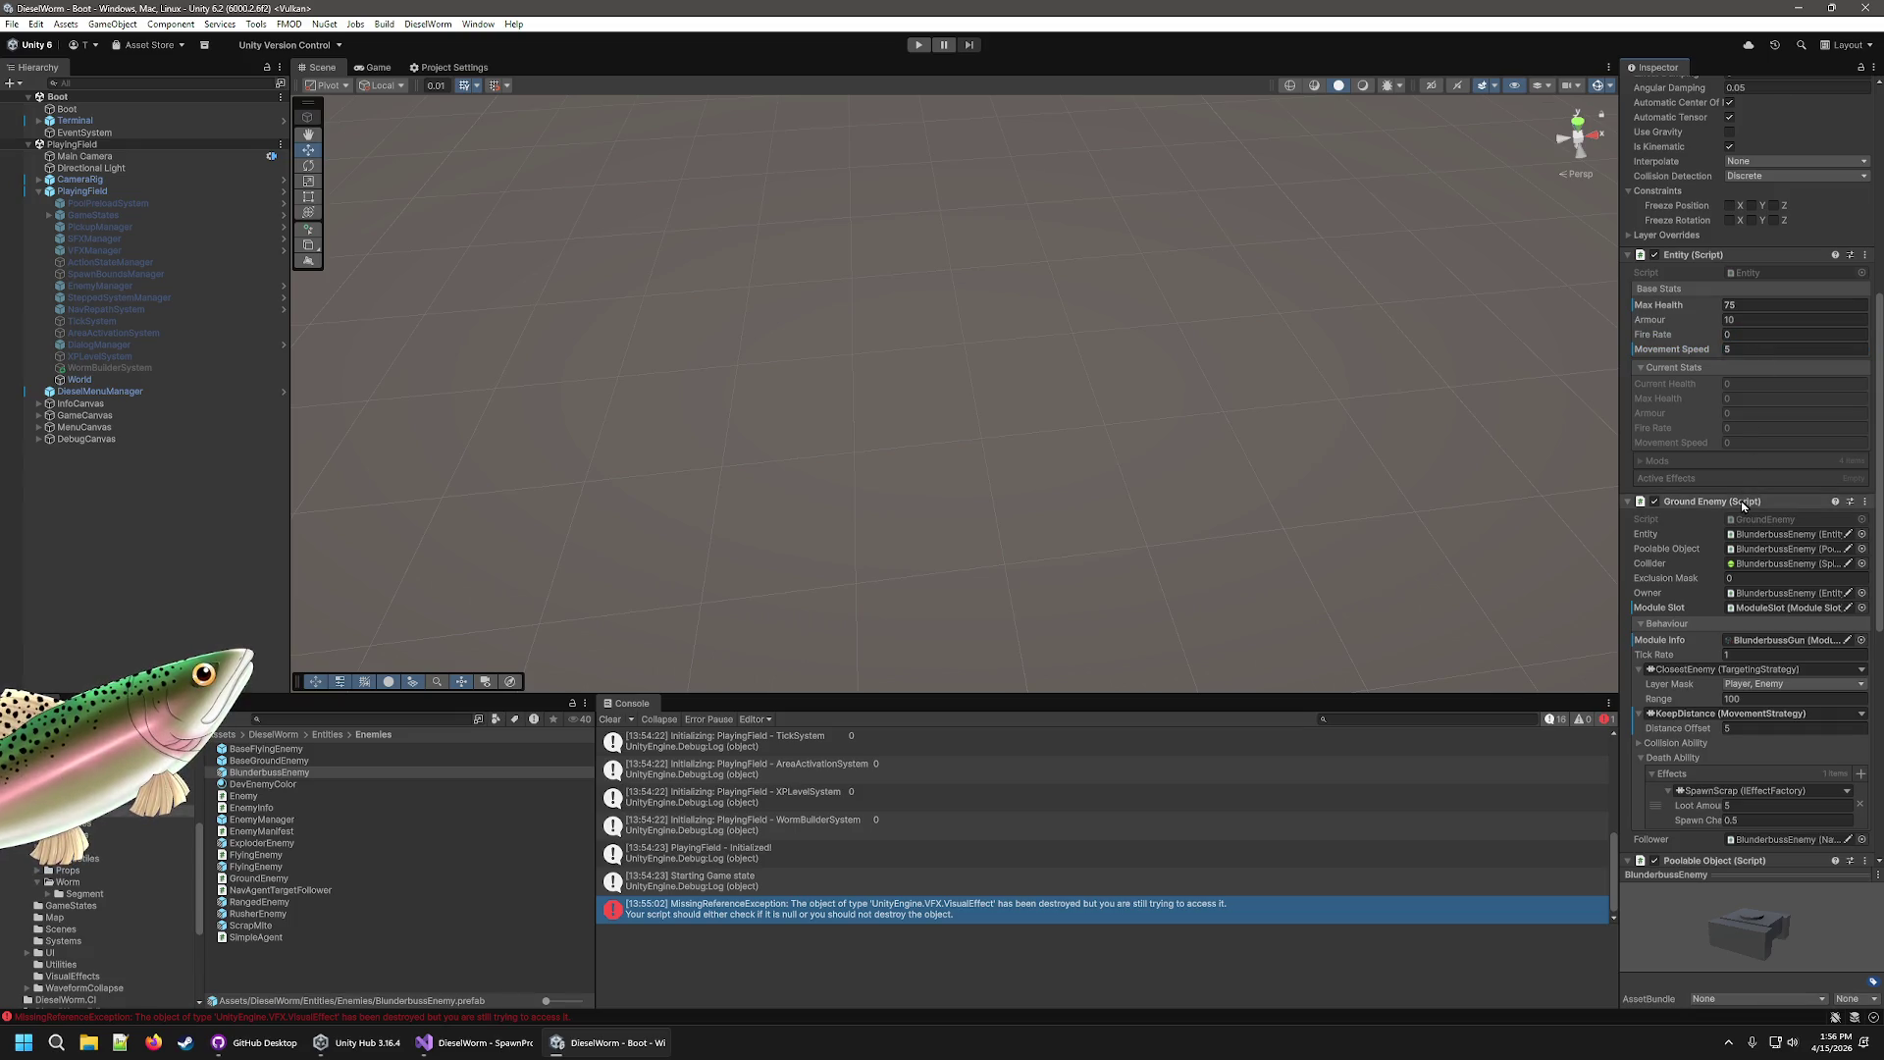
# Play-test the blunderbuss enemies' keep-distance firing, stopping with Ctrl+P.
pyautogui.click(920, 45)
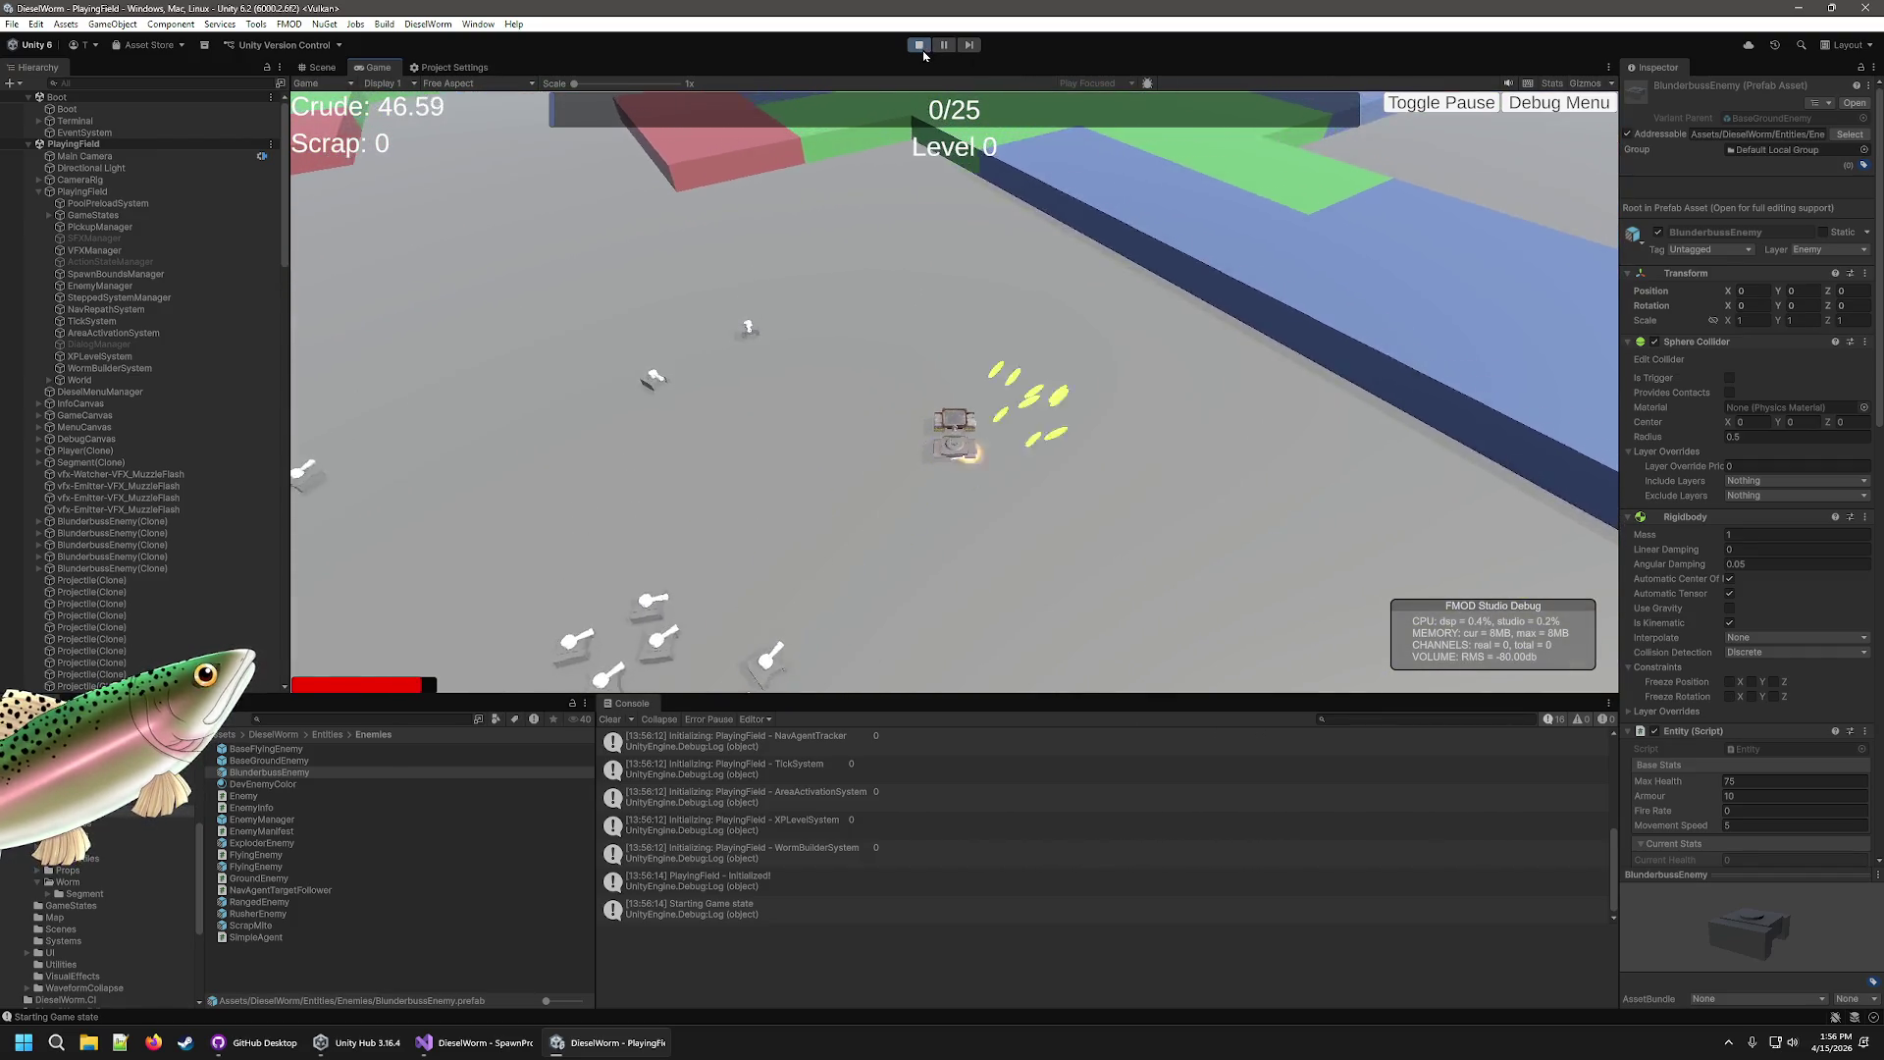
pyautogui.hotkey('ctrl', 'p')
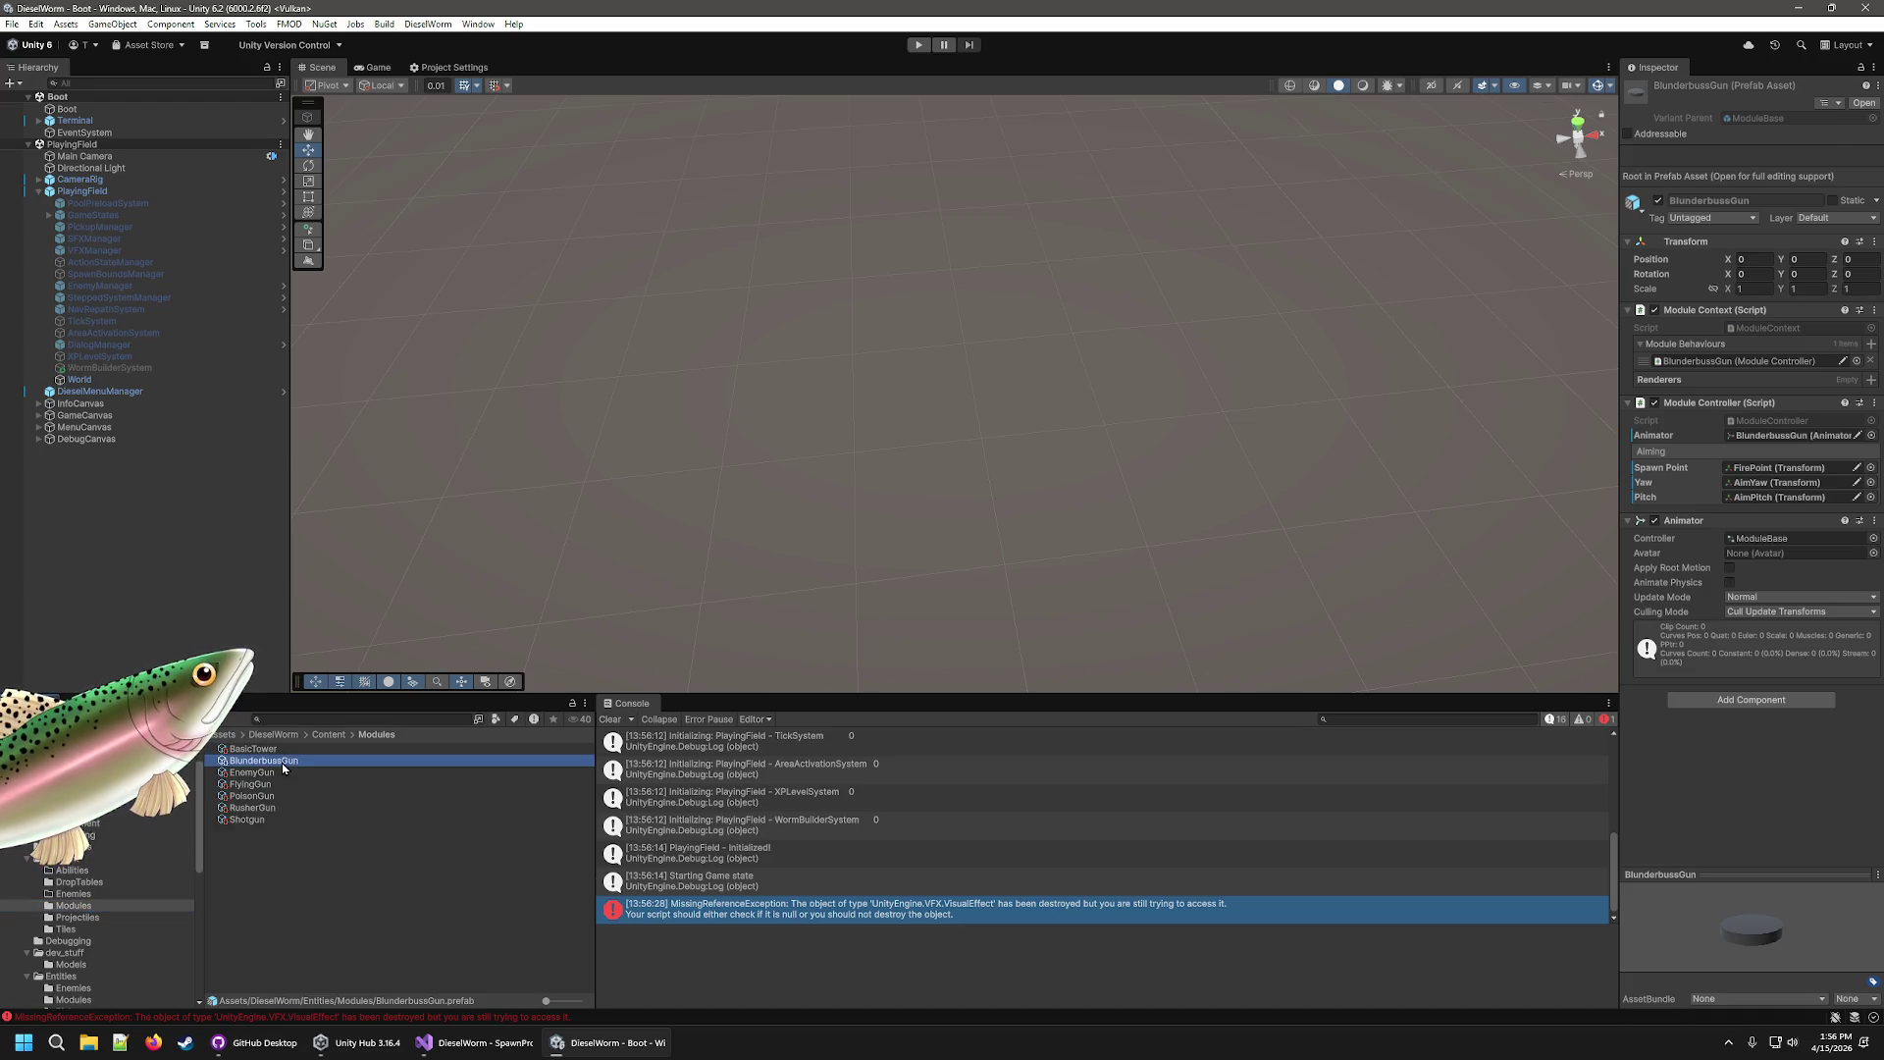
# Play-test with the BlunderbussGun module selected, then cut its projectile count from 12 to 6.
pyautogui.click(284, 765)
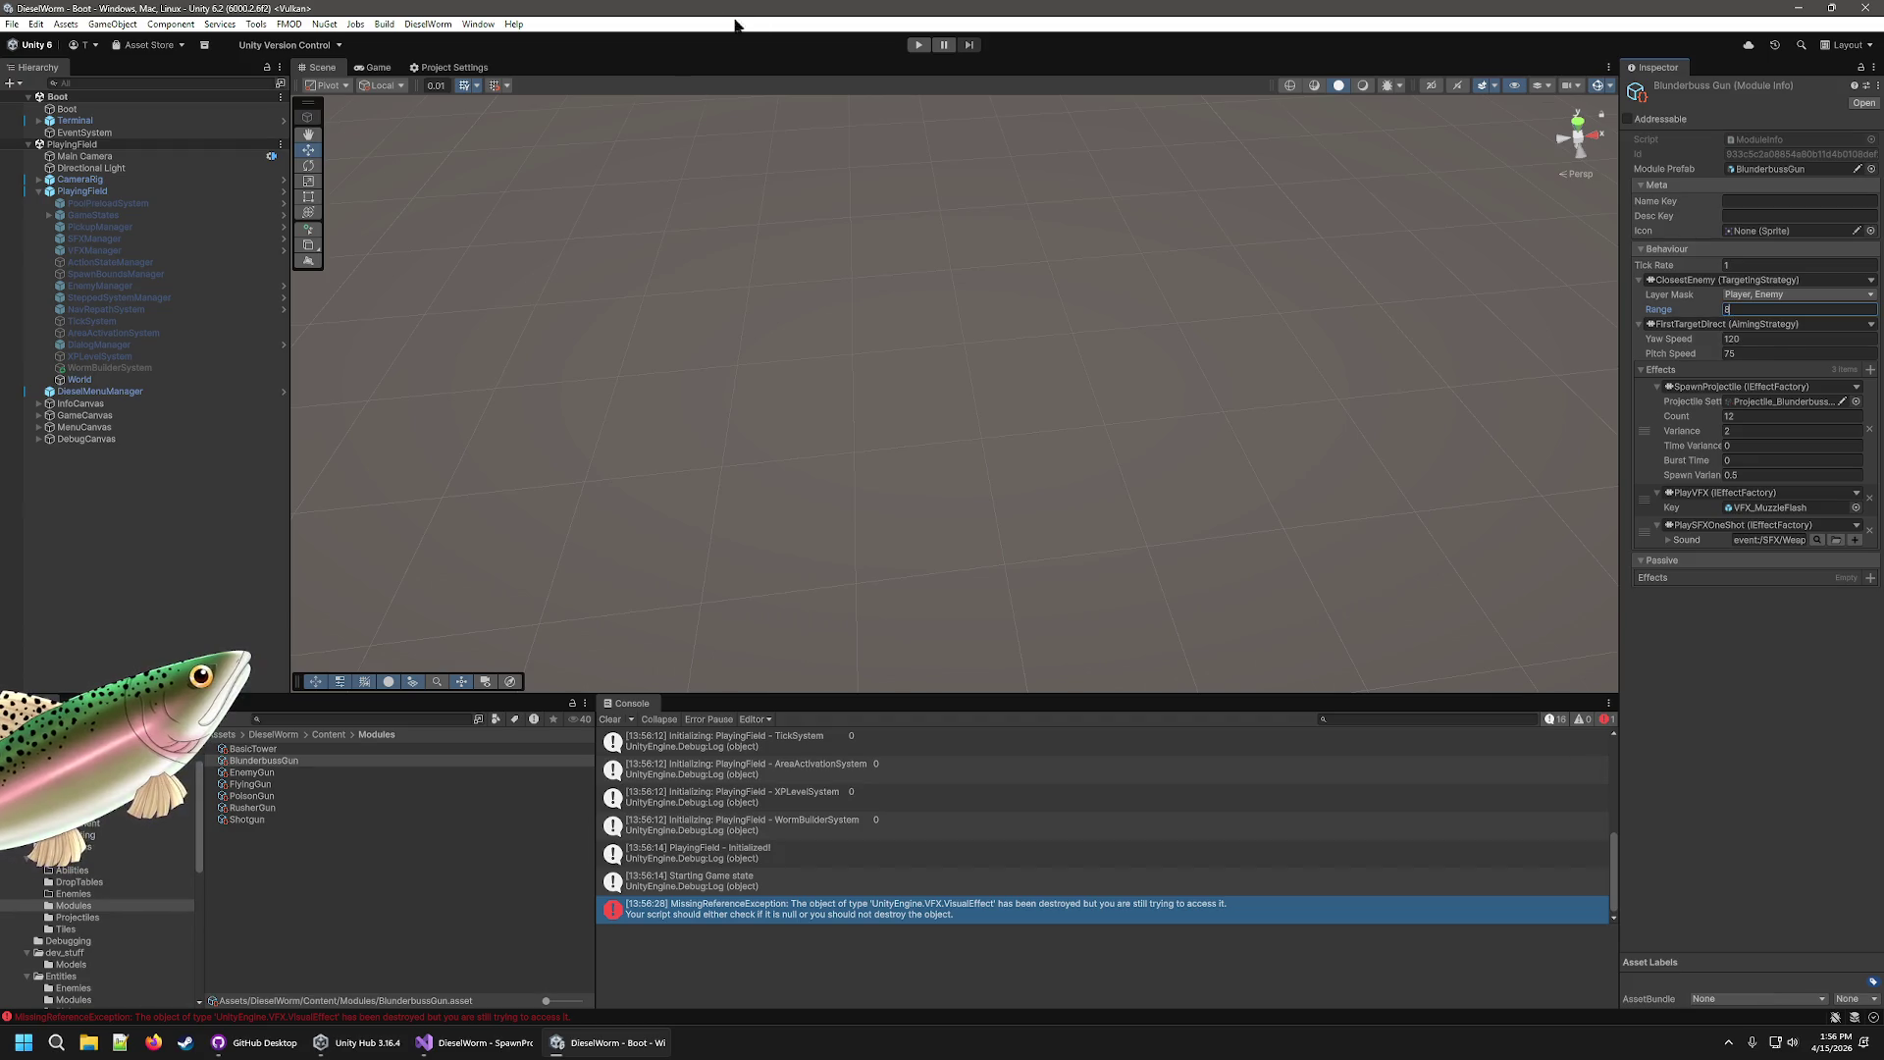
pyautogui.click(916, 46)
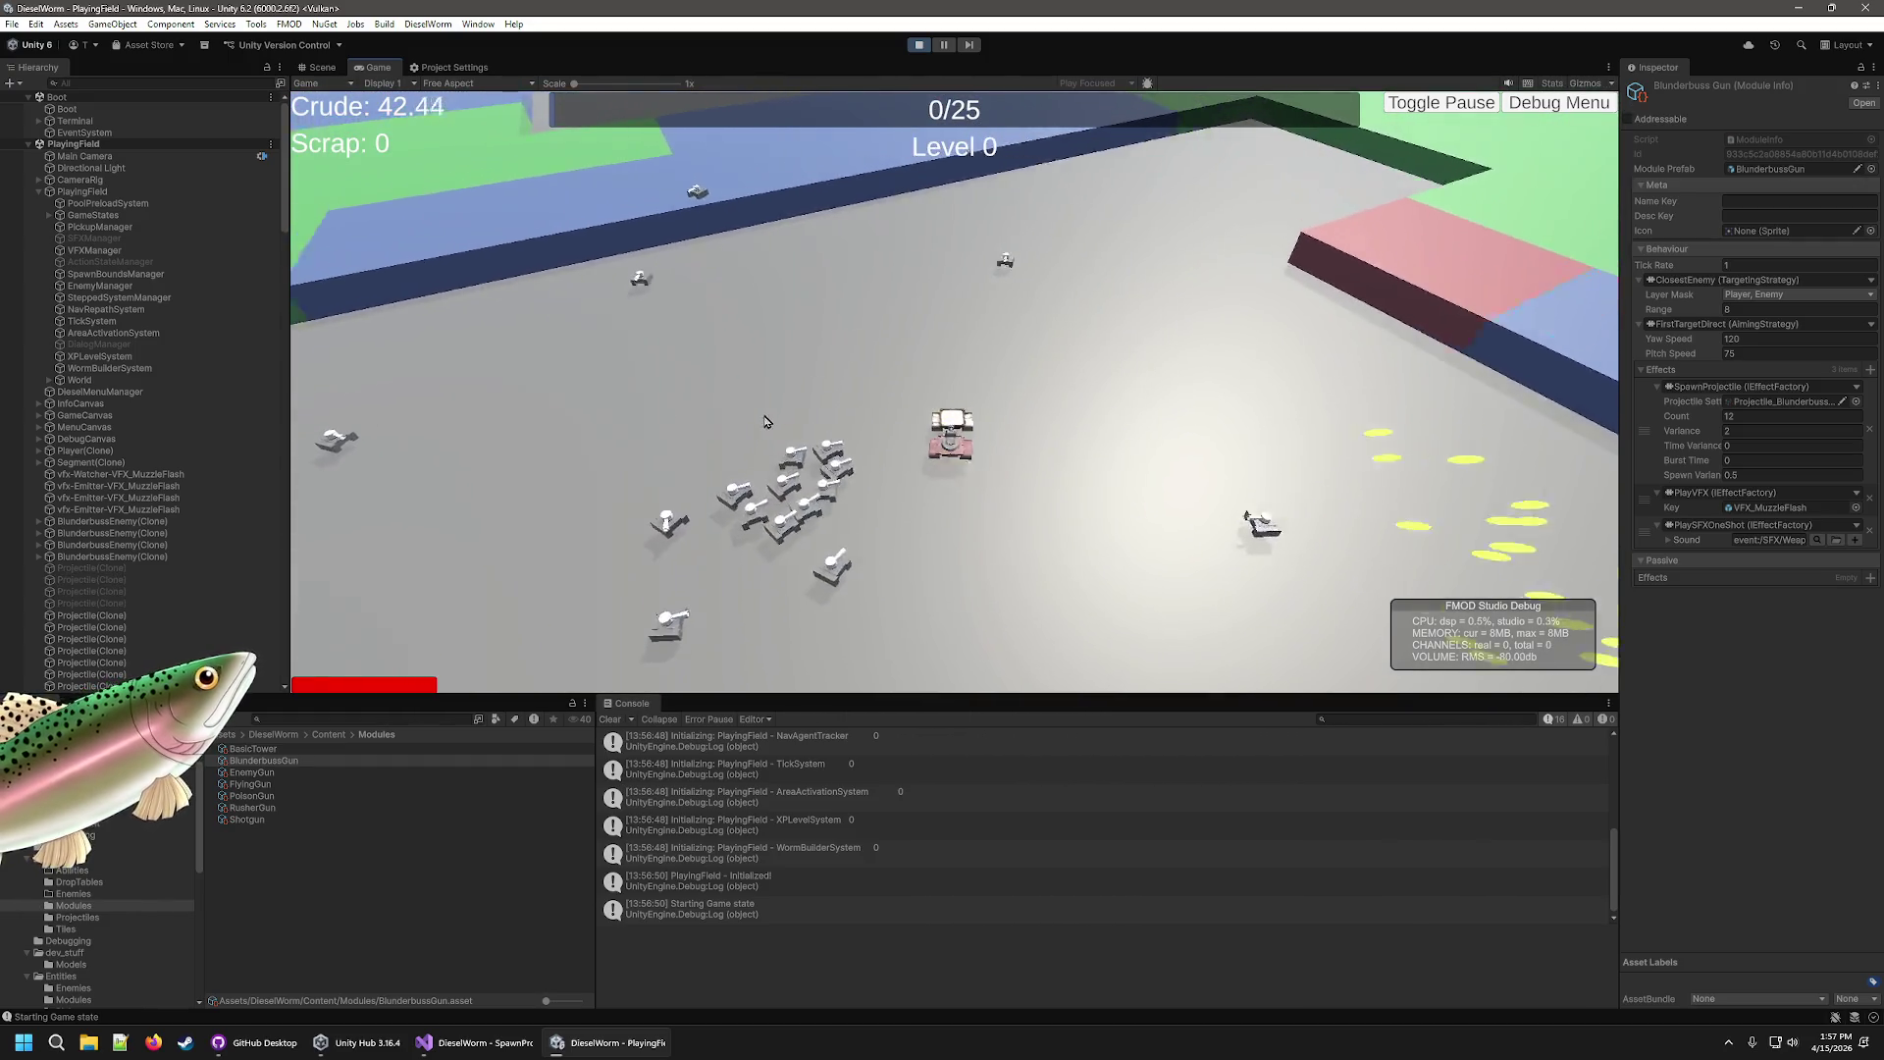
pyautogui.click(920, 45)
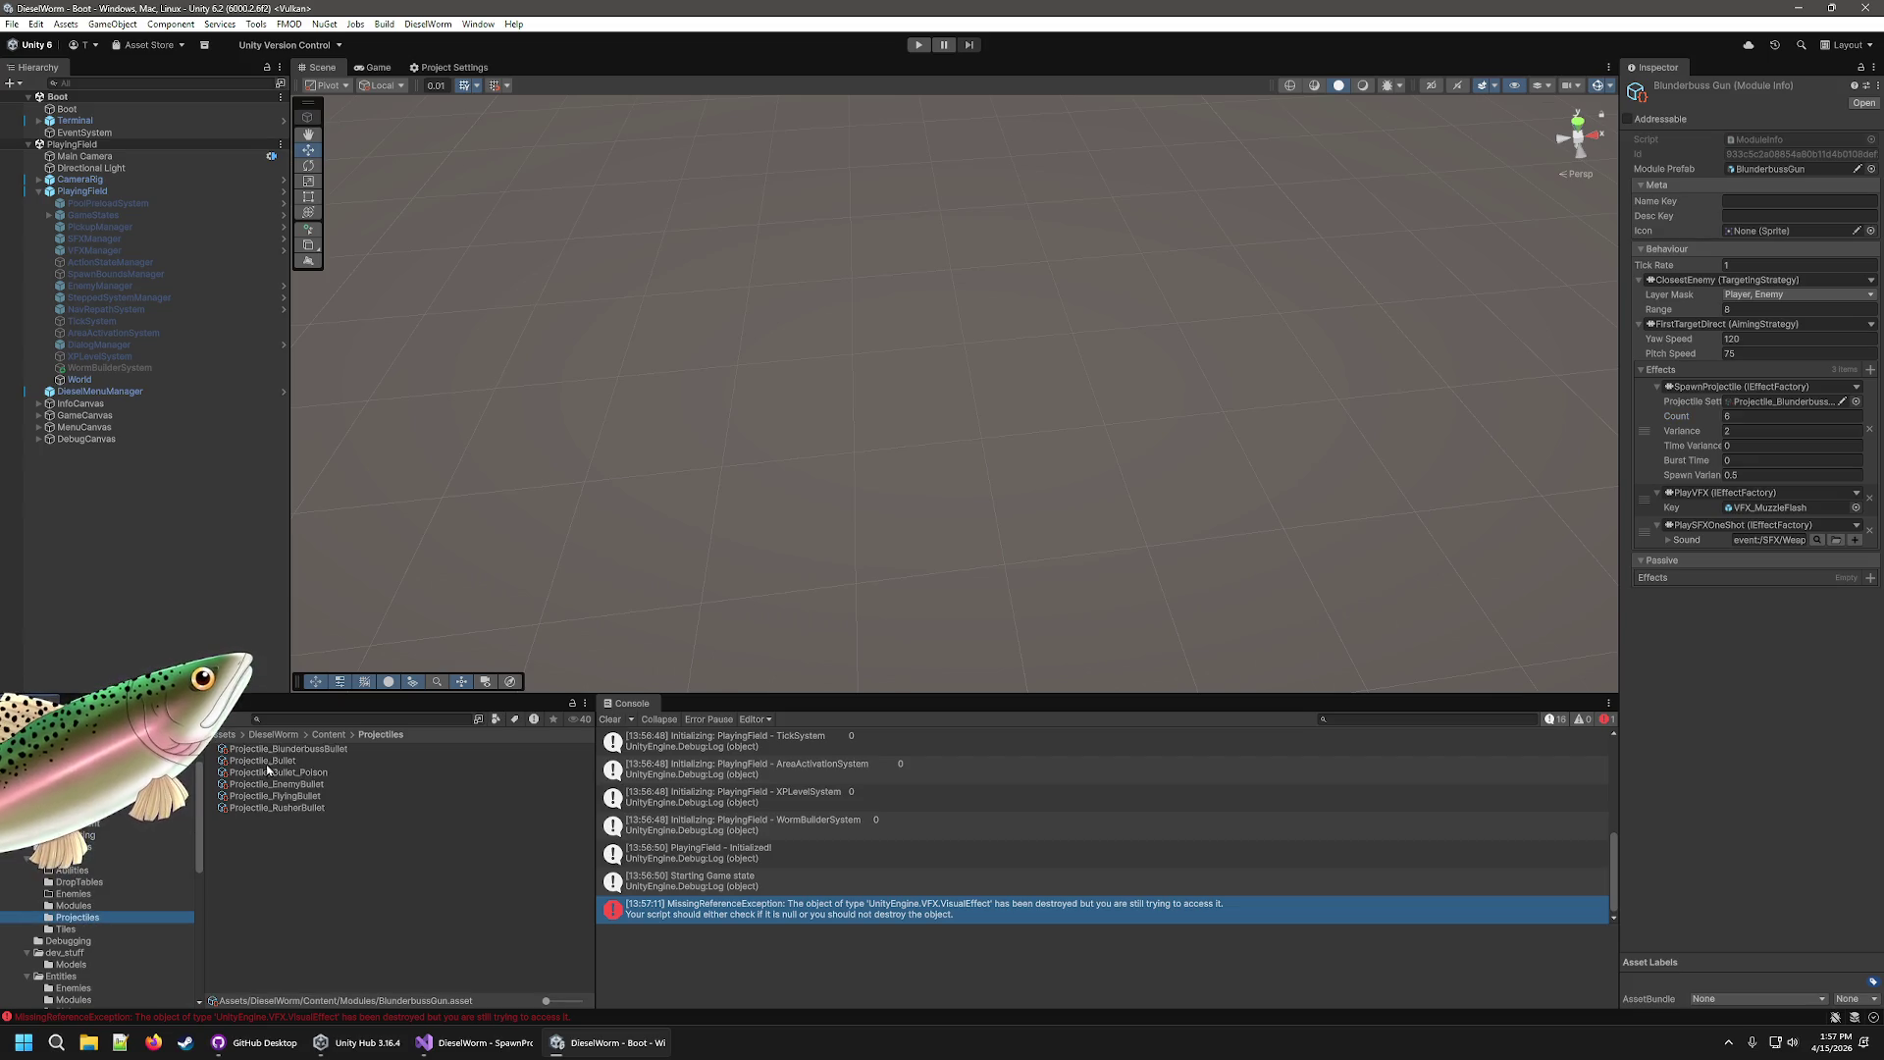
# Select Projectile_BlunderbussBullet and play-test, steering the tank around the arena while enemies fire.
pyautogui.click(292, 749)
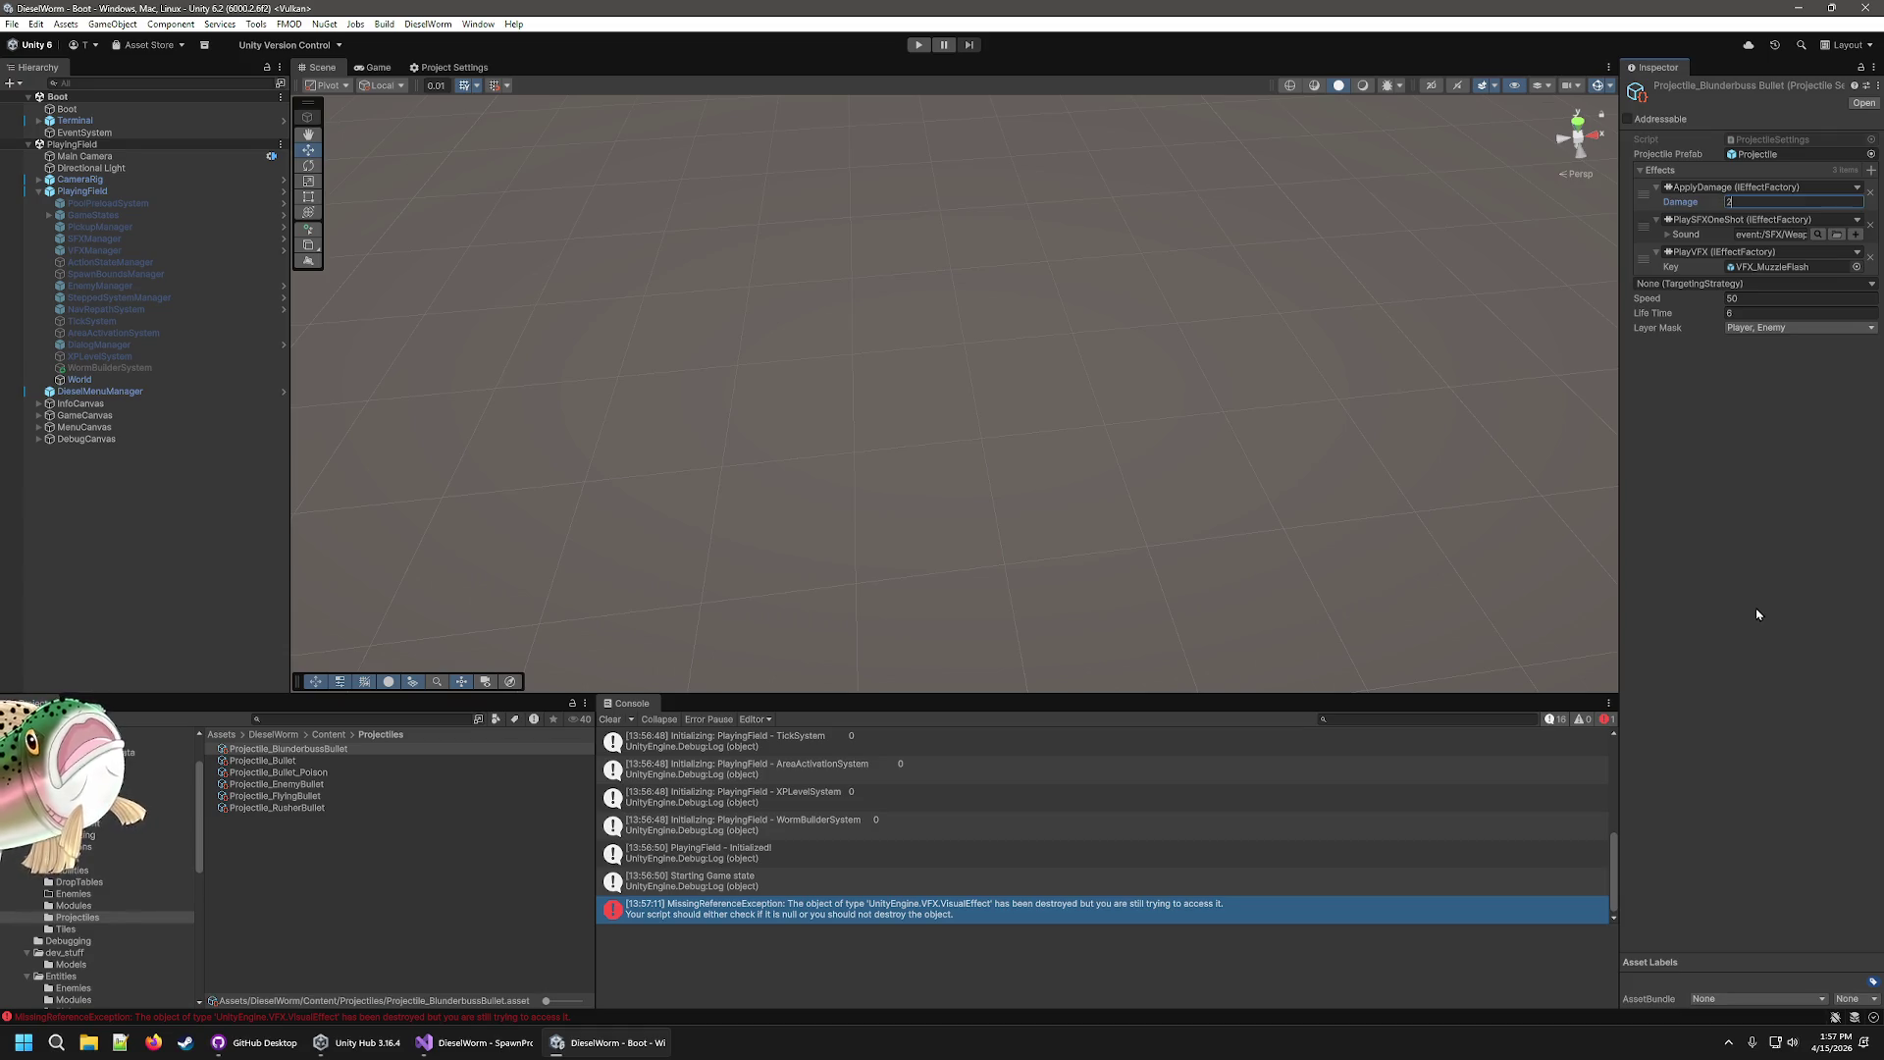
pyautogui.click(914, 43)
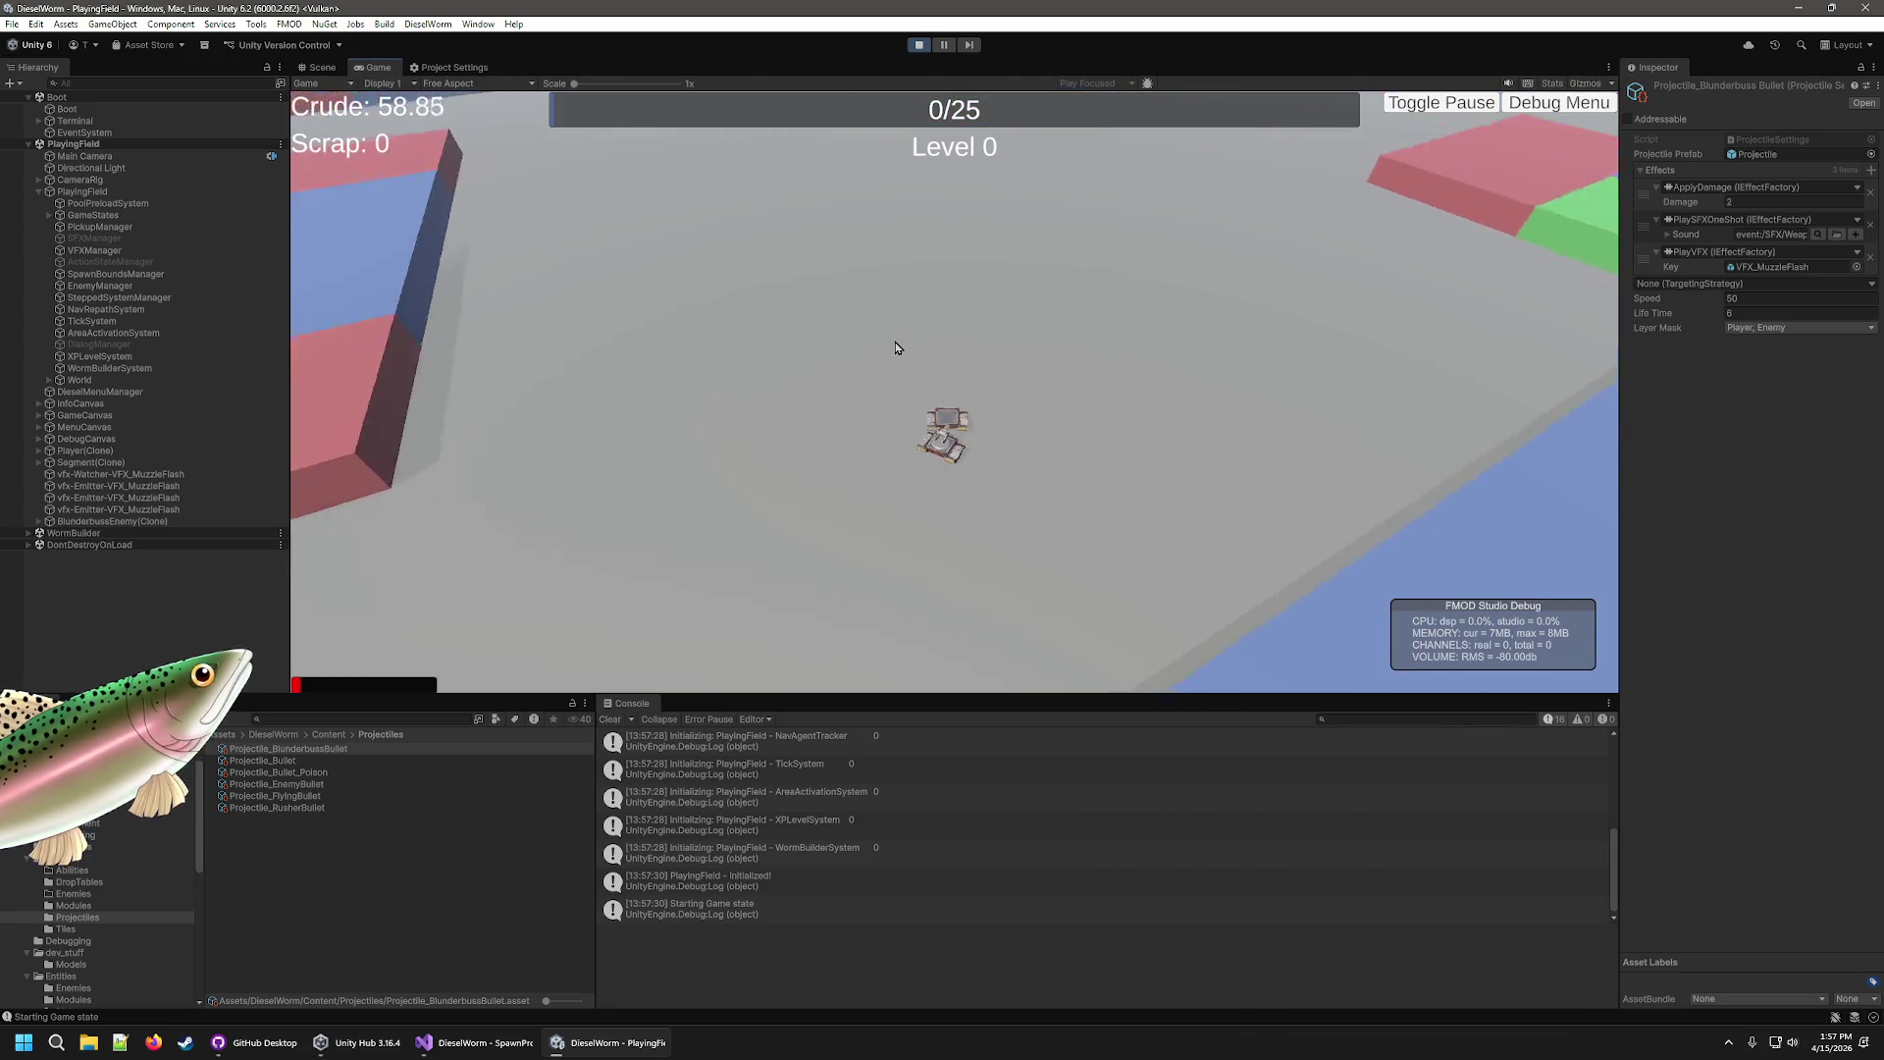
pyautogui.press('a')
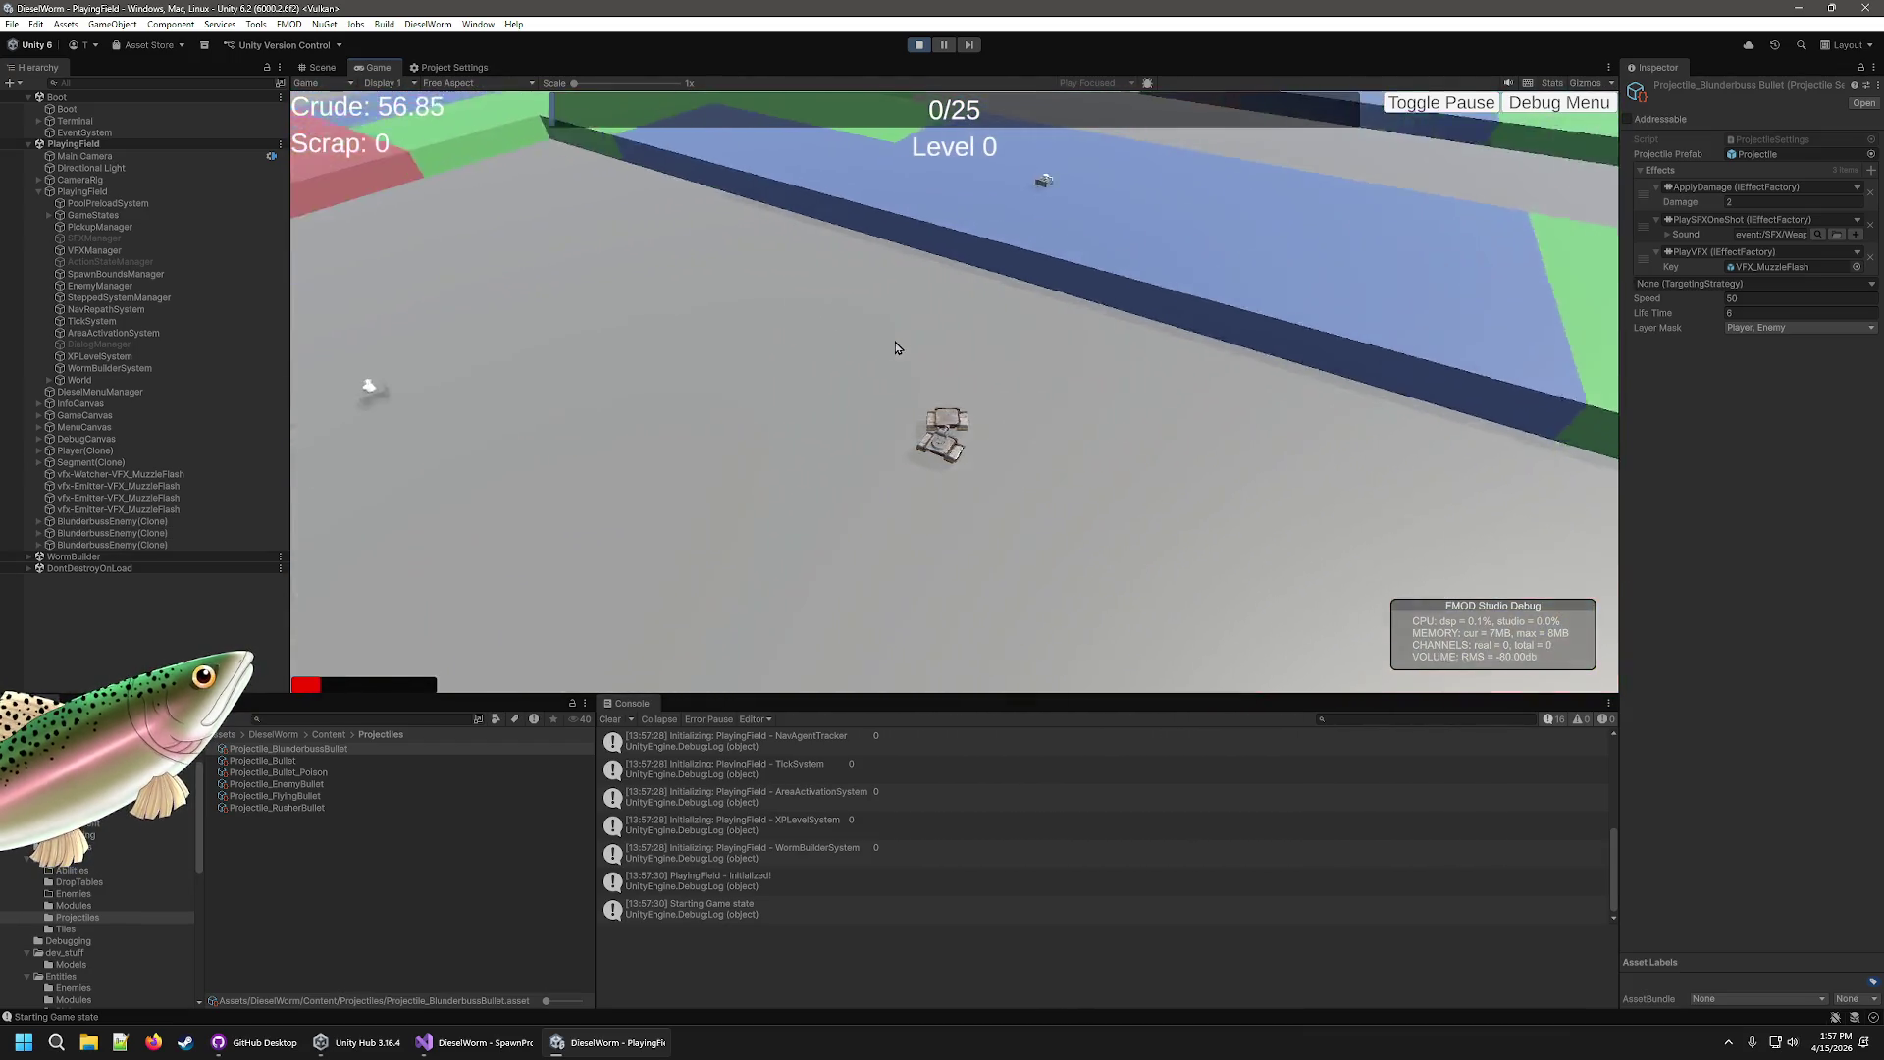
pyautogui.press('a')
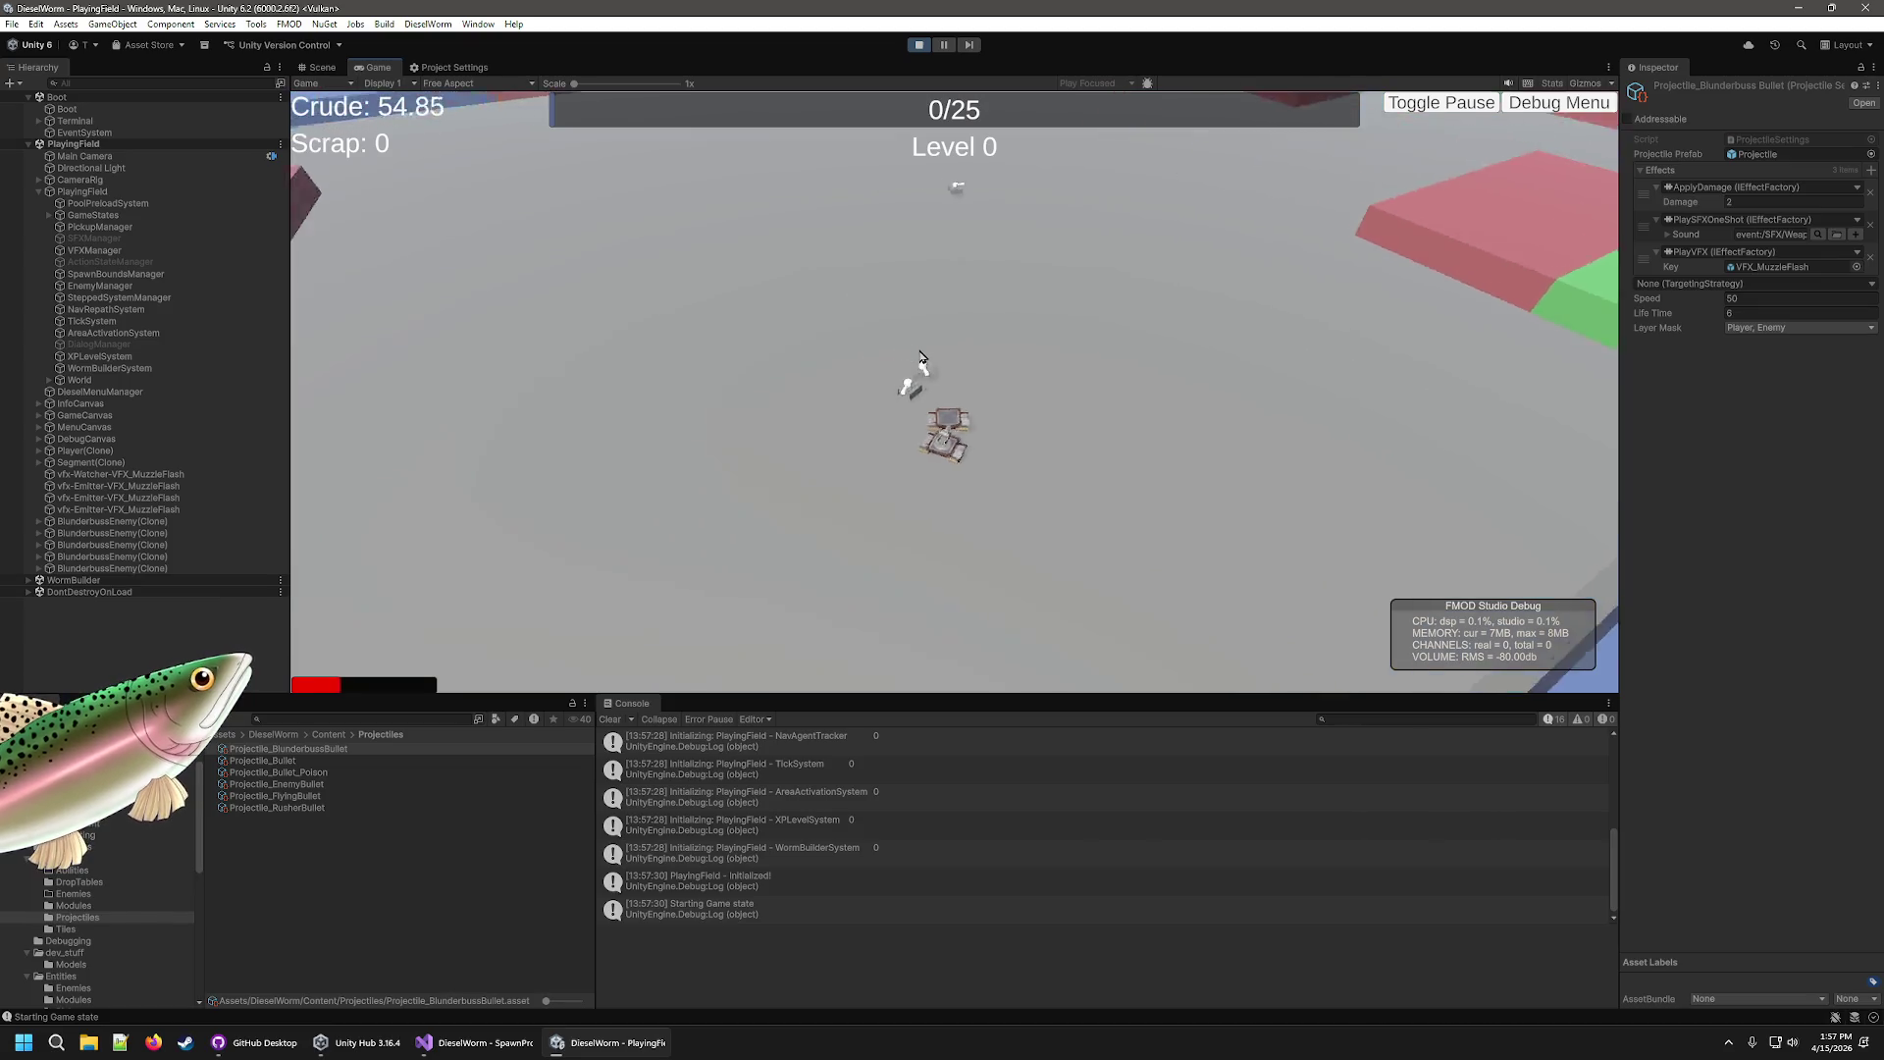
pyautogui.press('a')
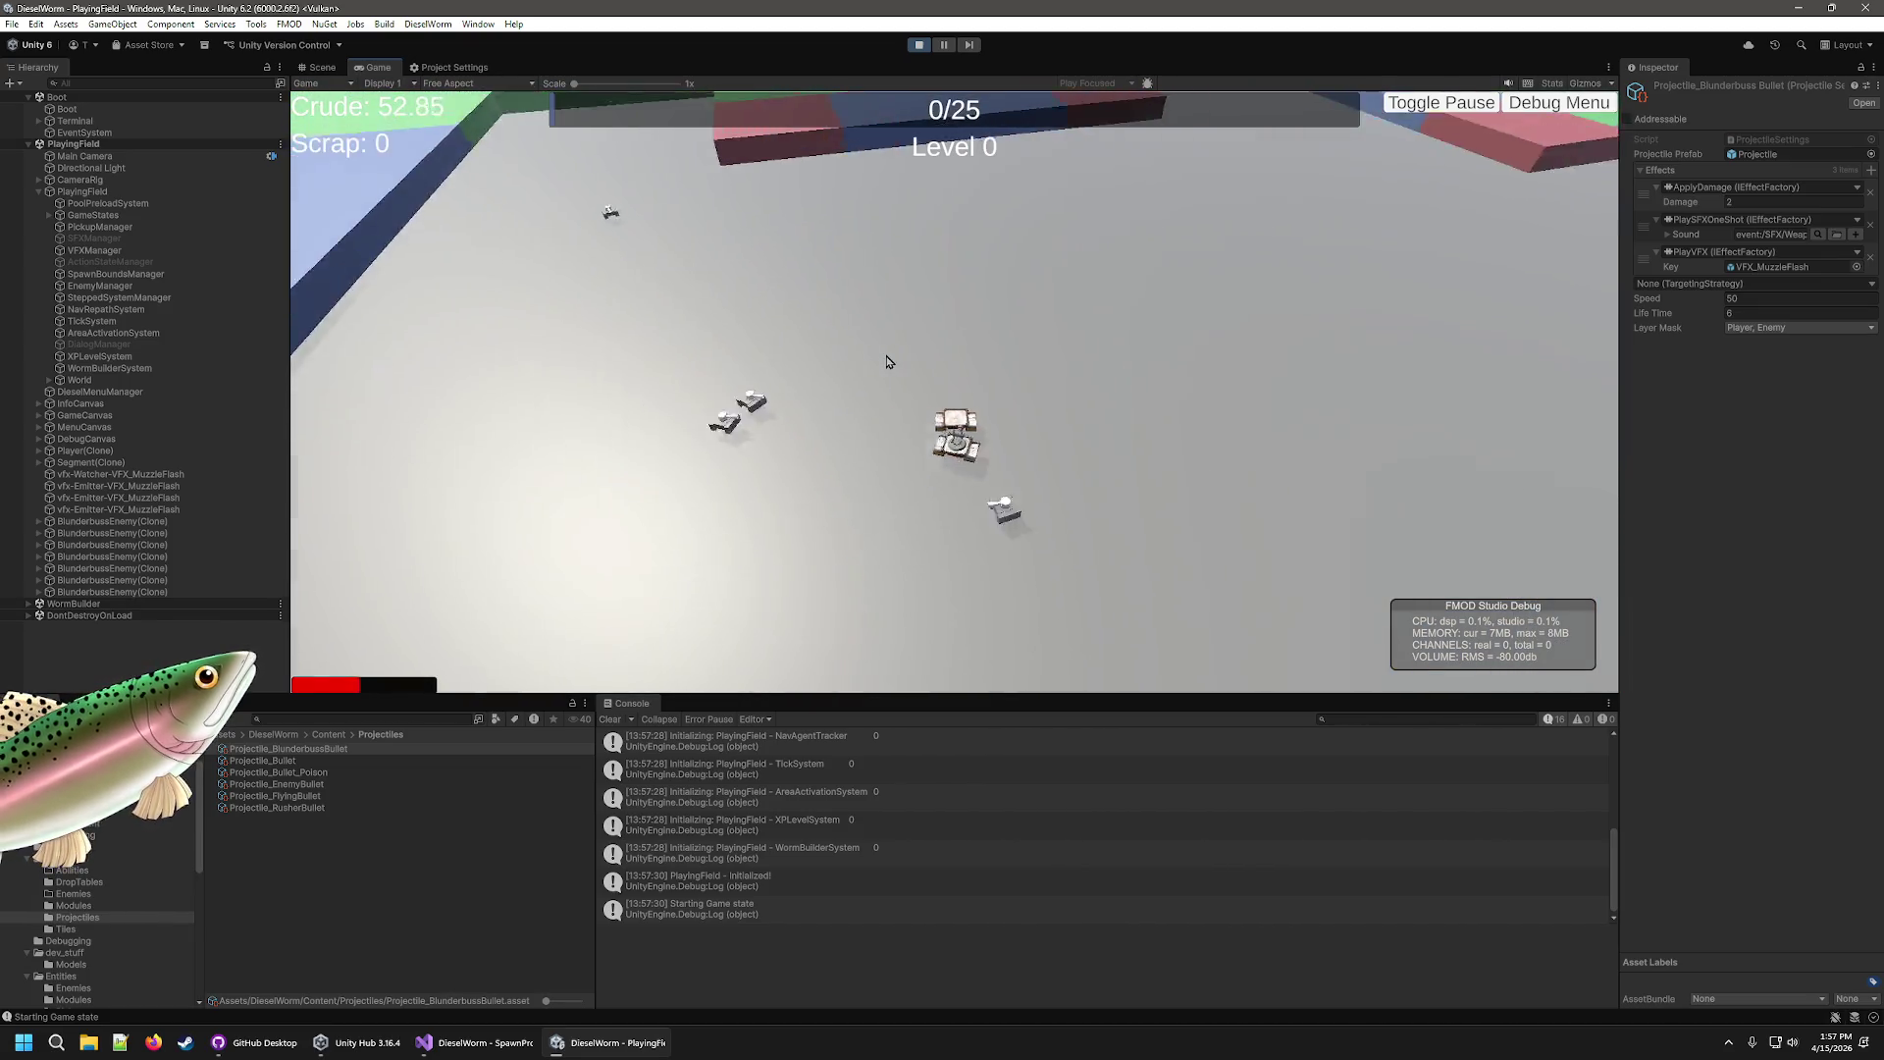
pyautogui.press('a')
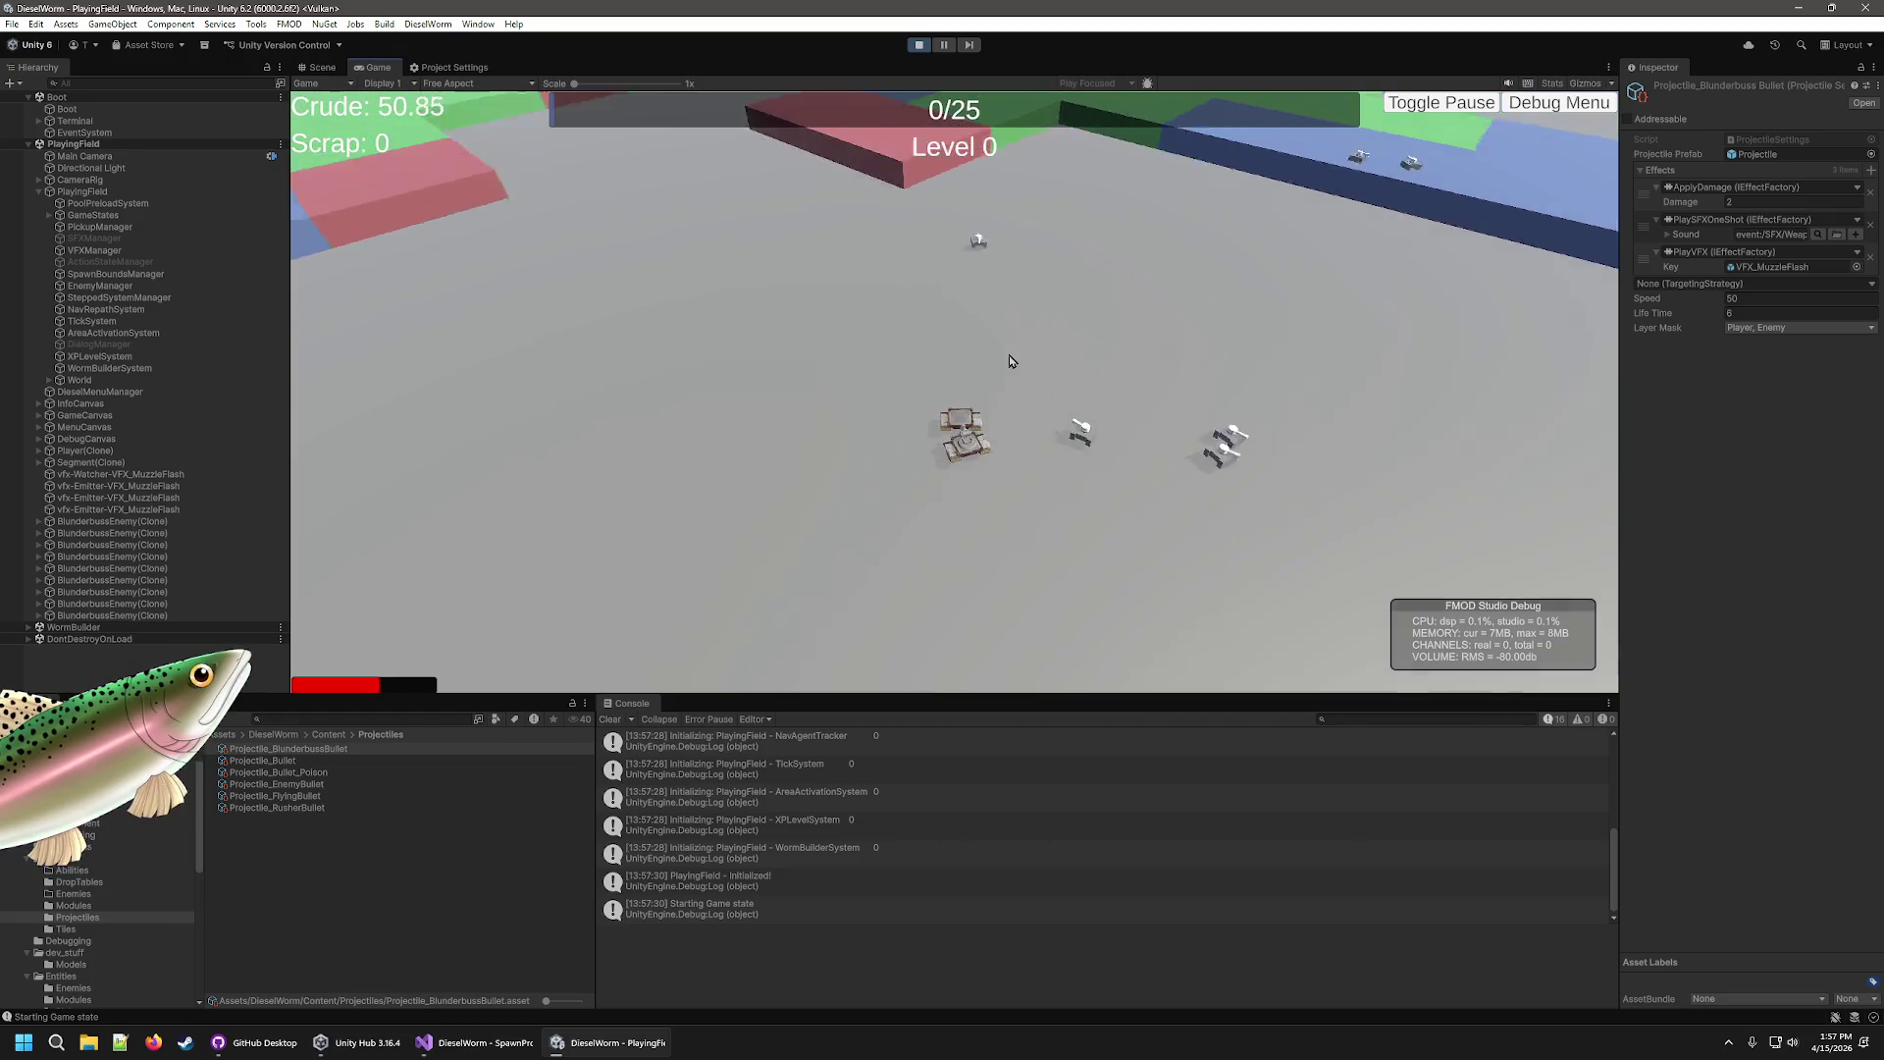
pyautogui.press('a')
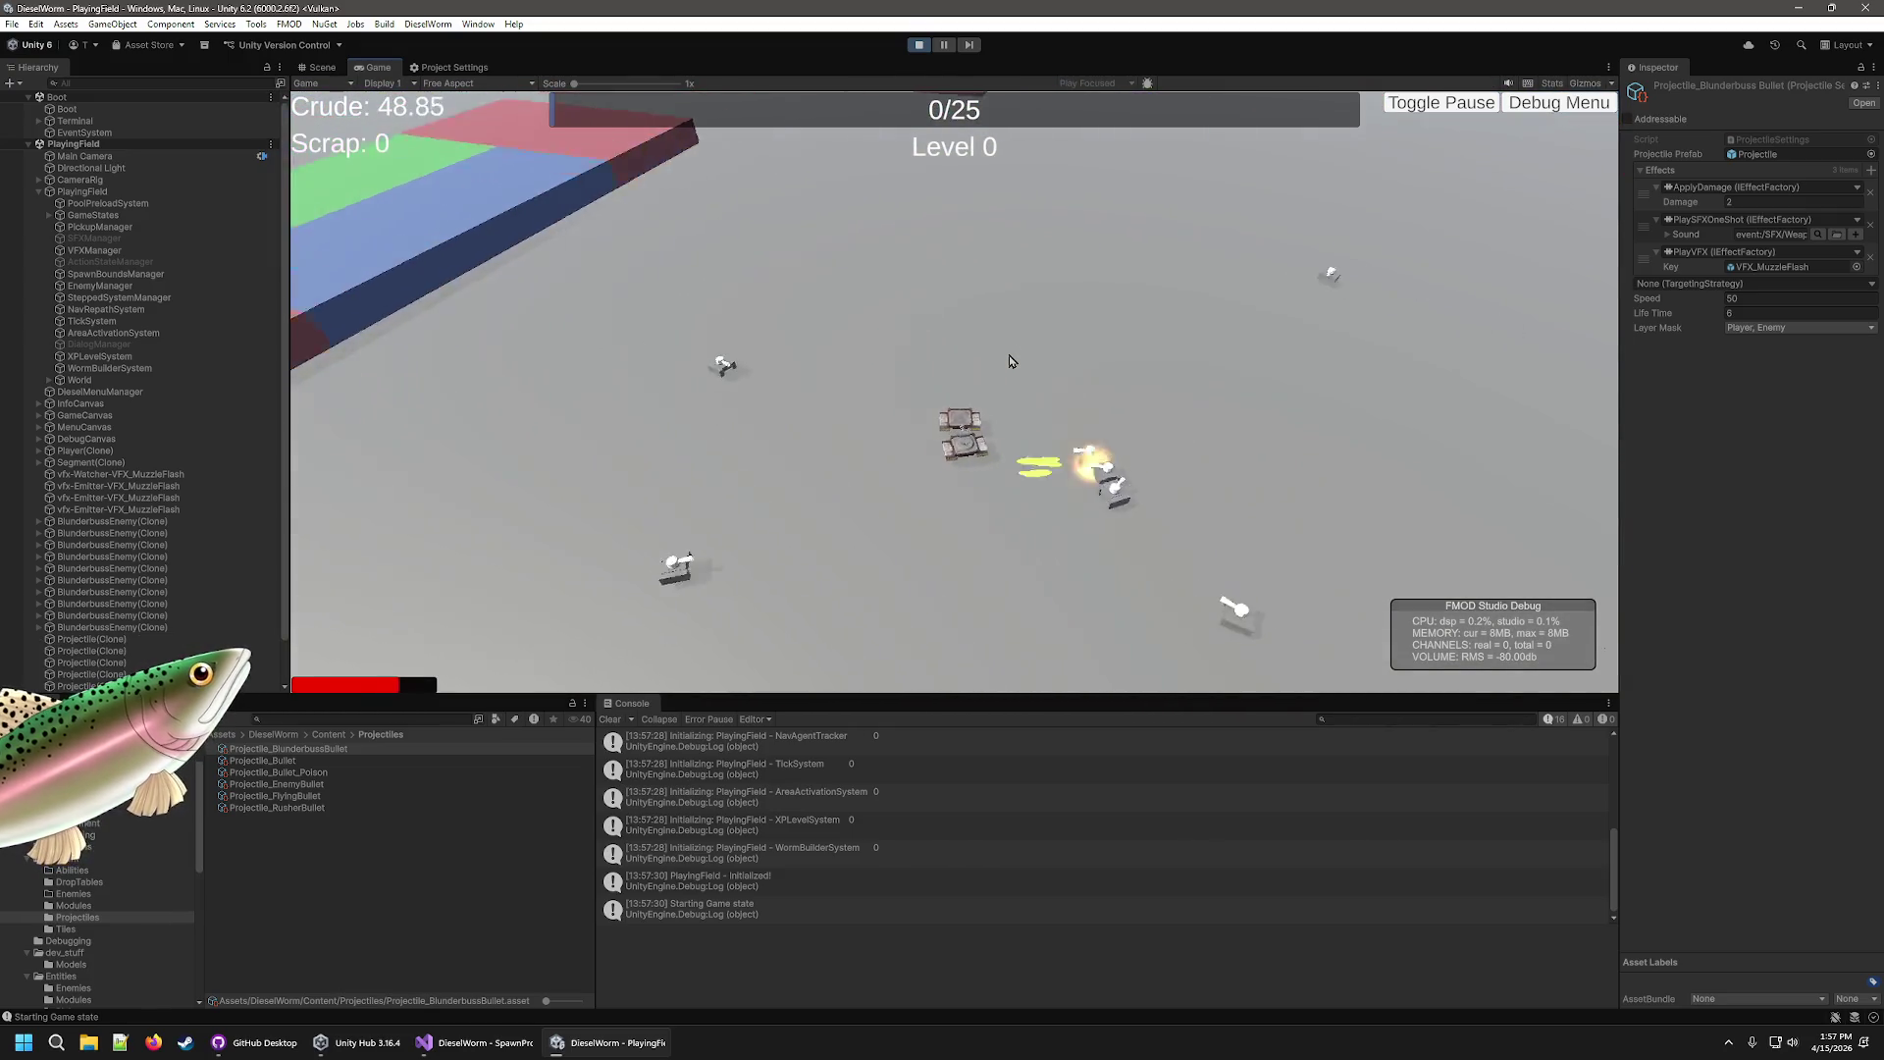
pyautogui.press('a')
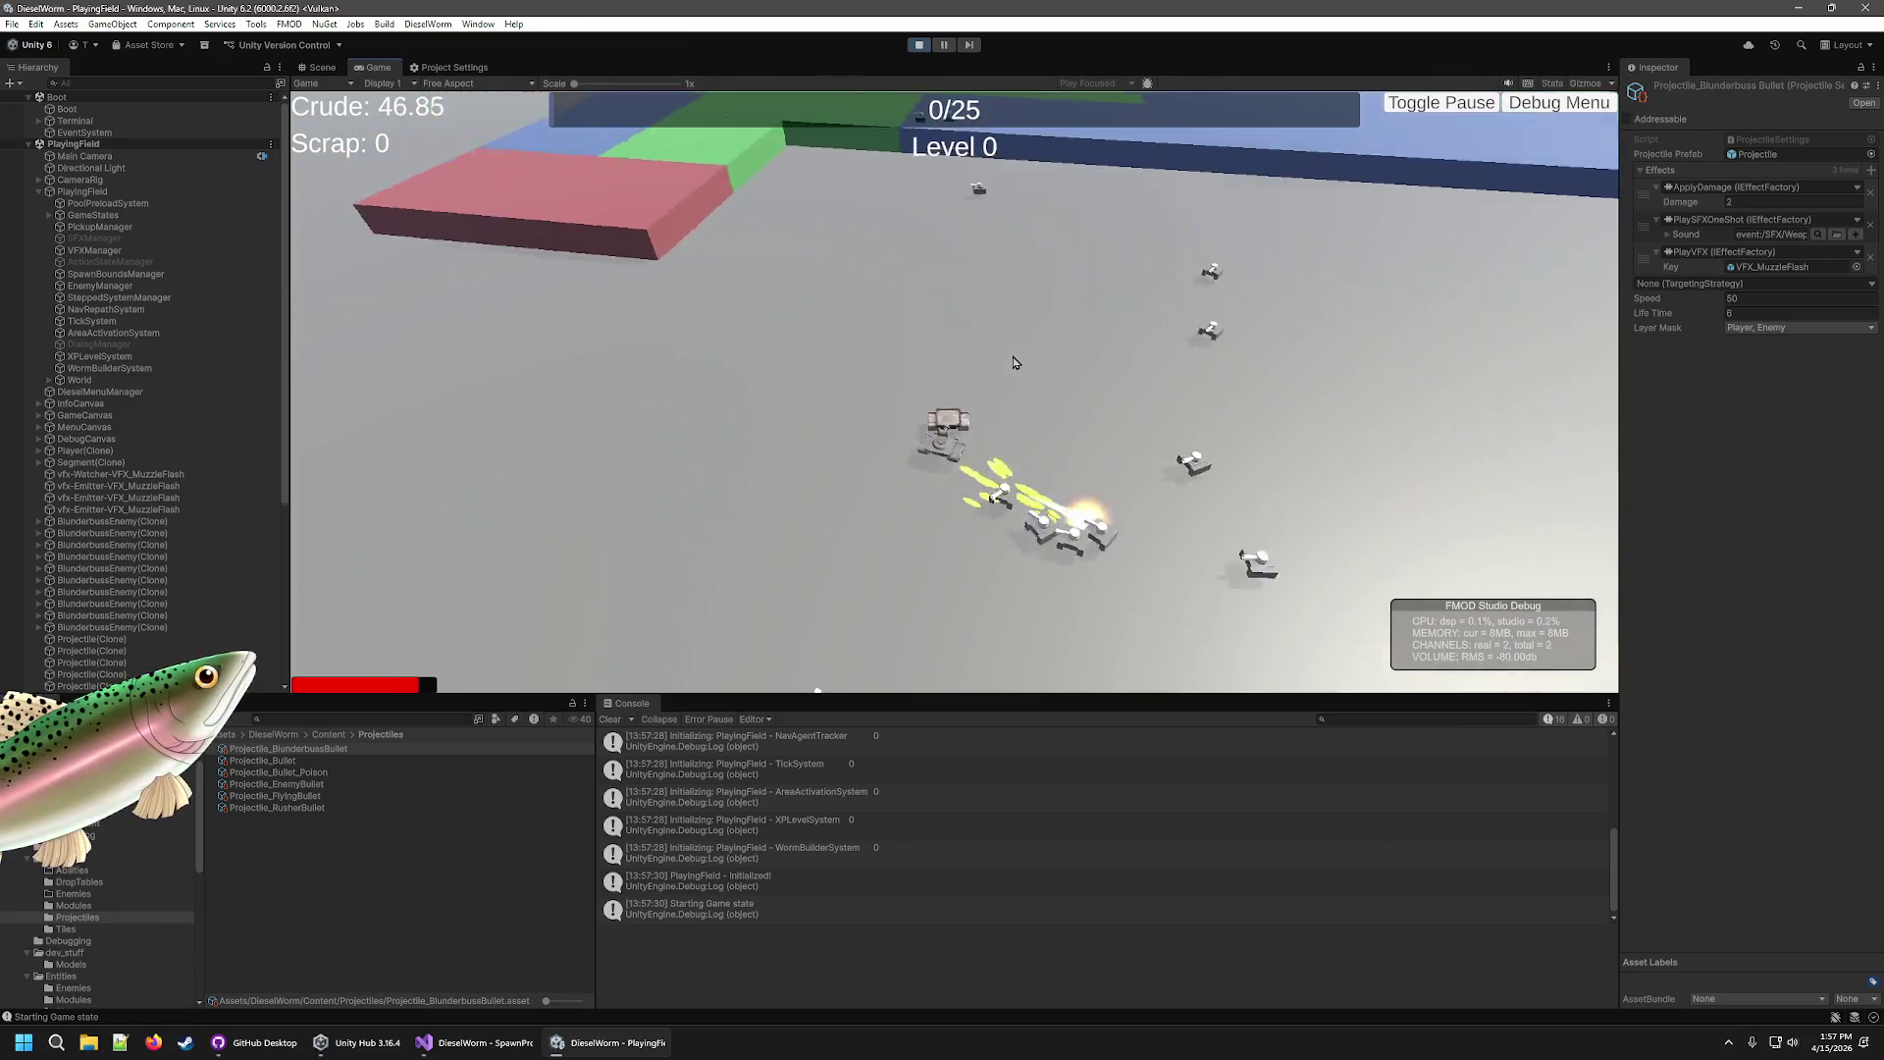
pyautogui.press('a')
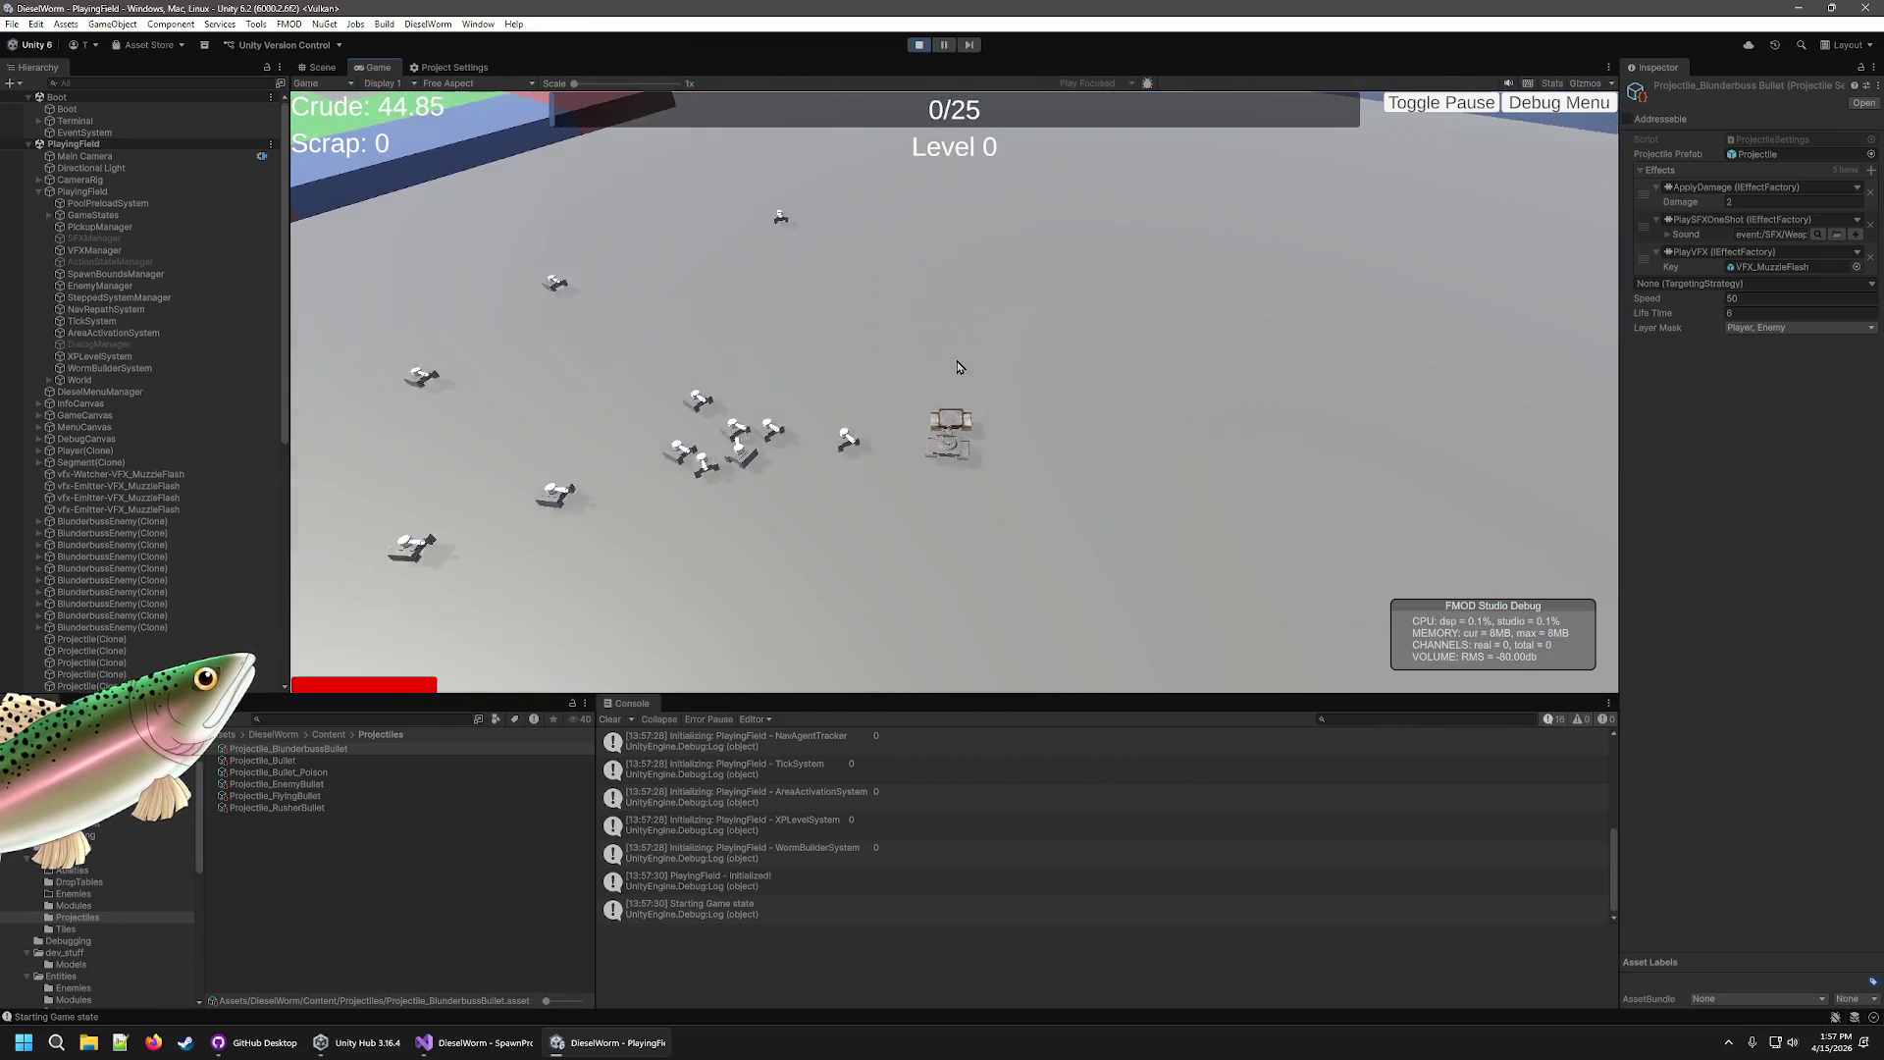
pyautogui.press('a')
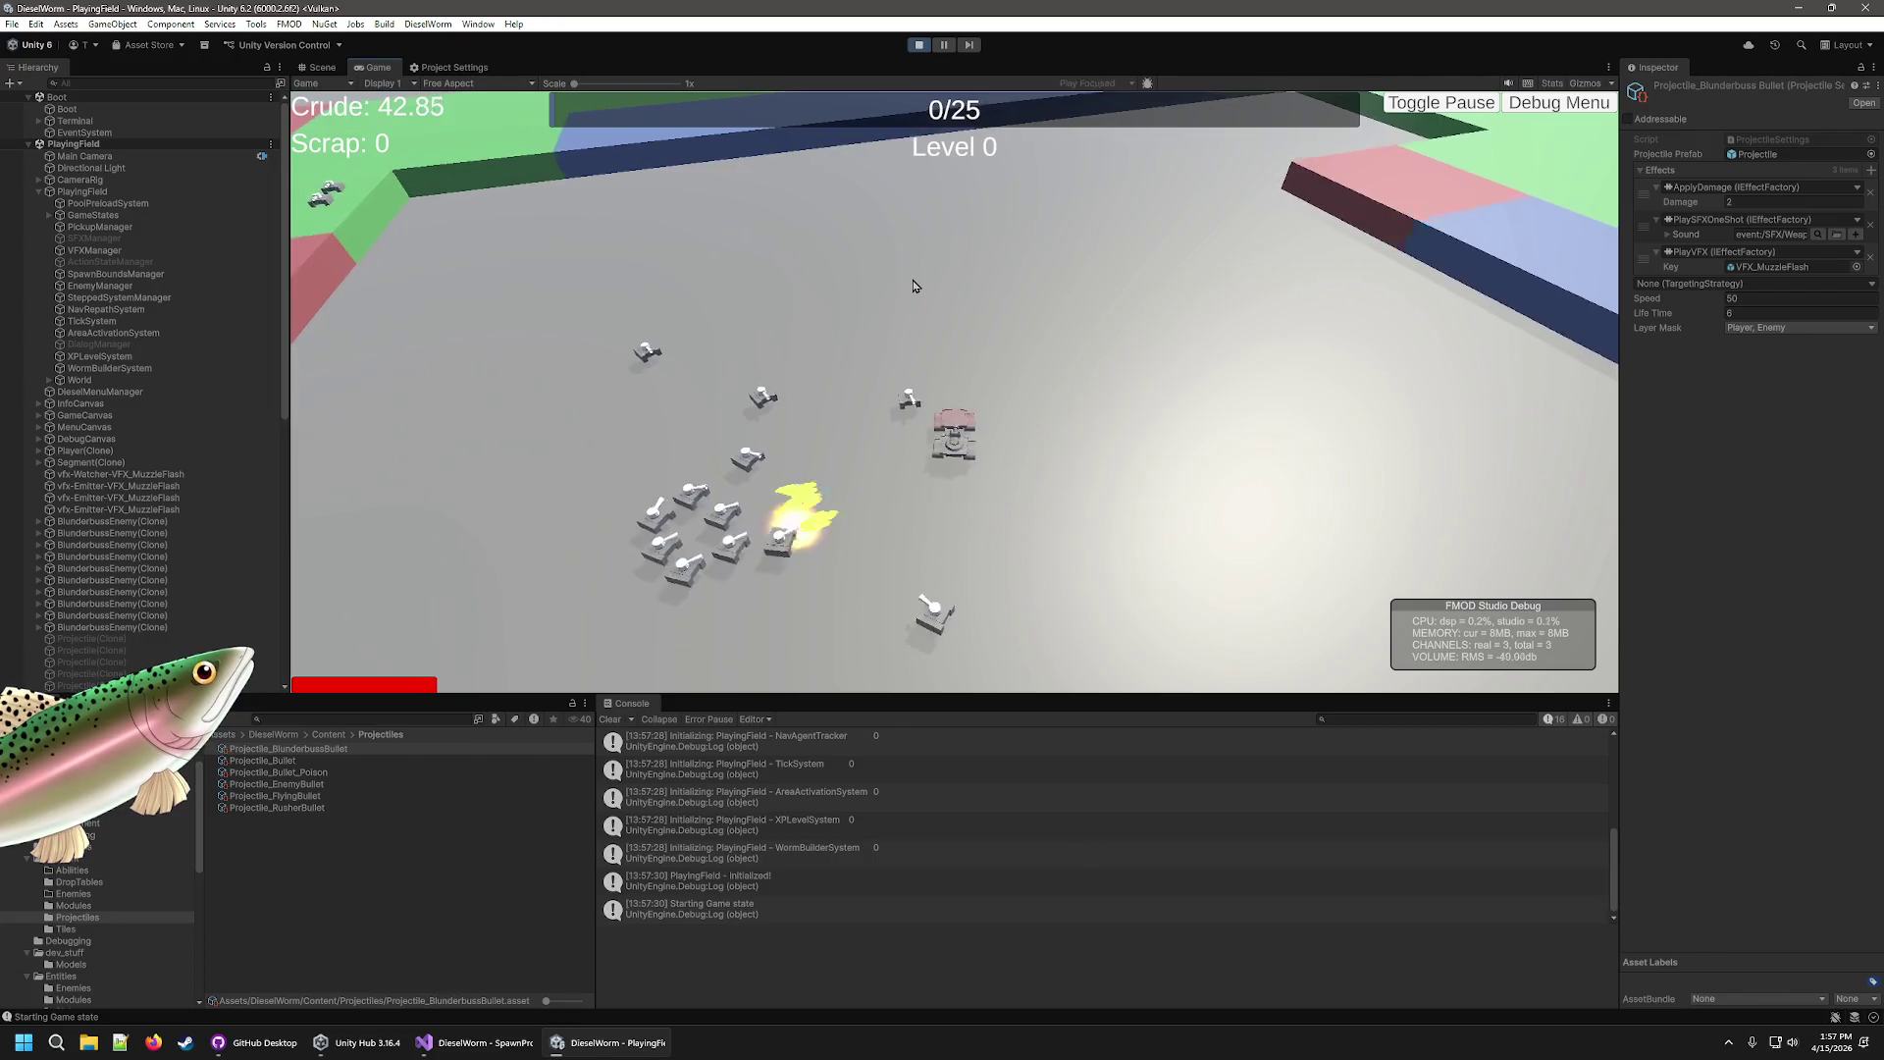
pyautogui.press('a')
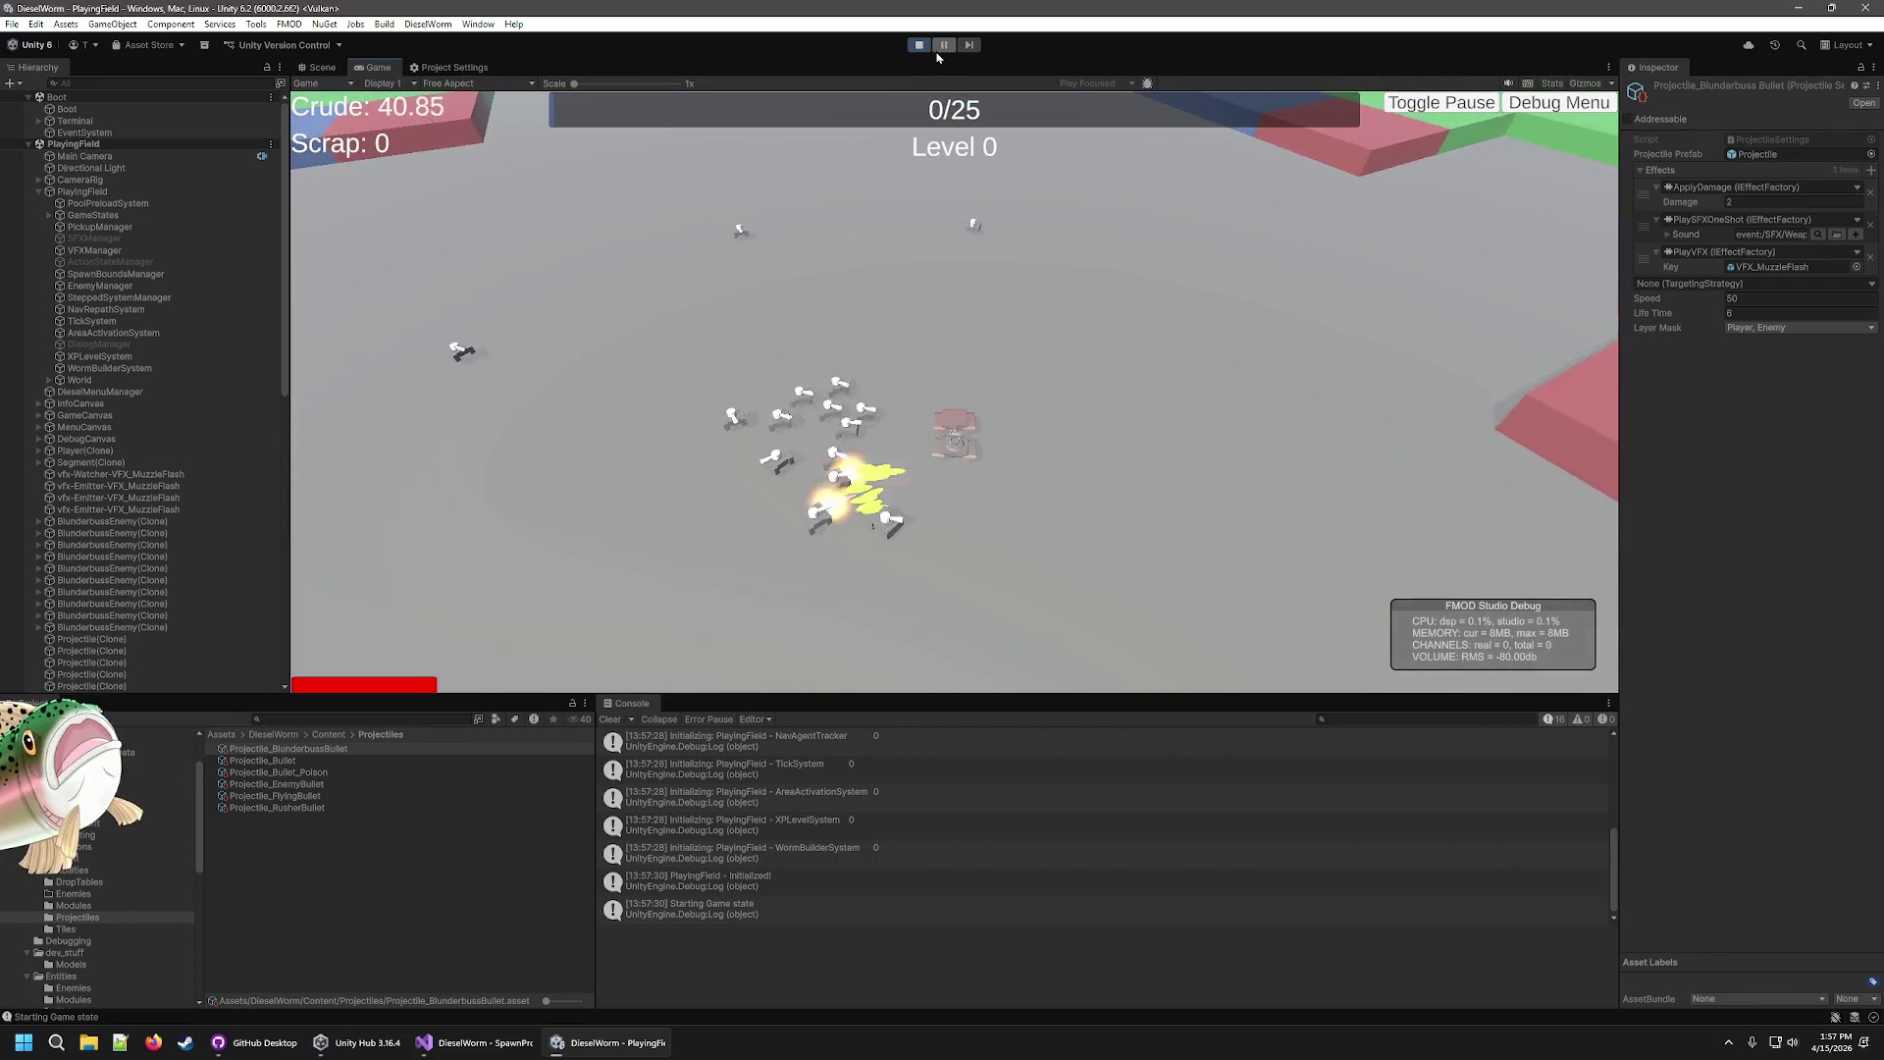
pyautogui.click(915, 47)
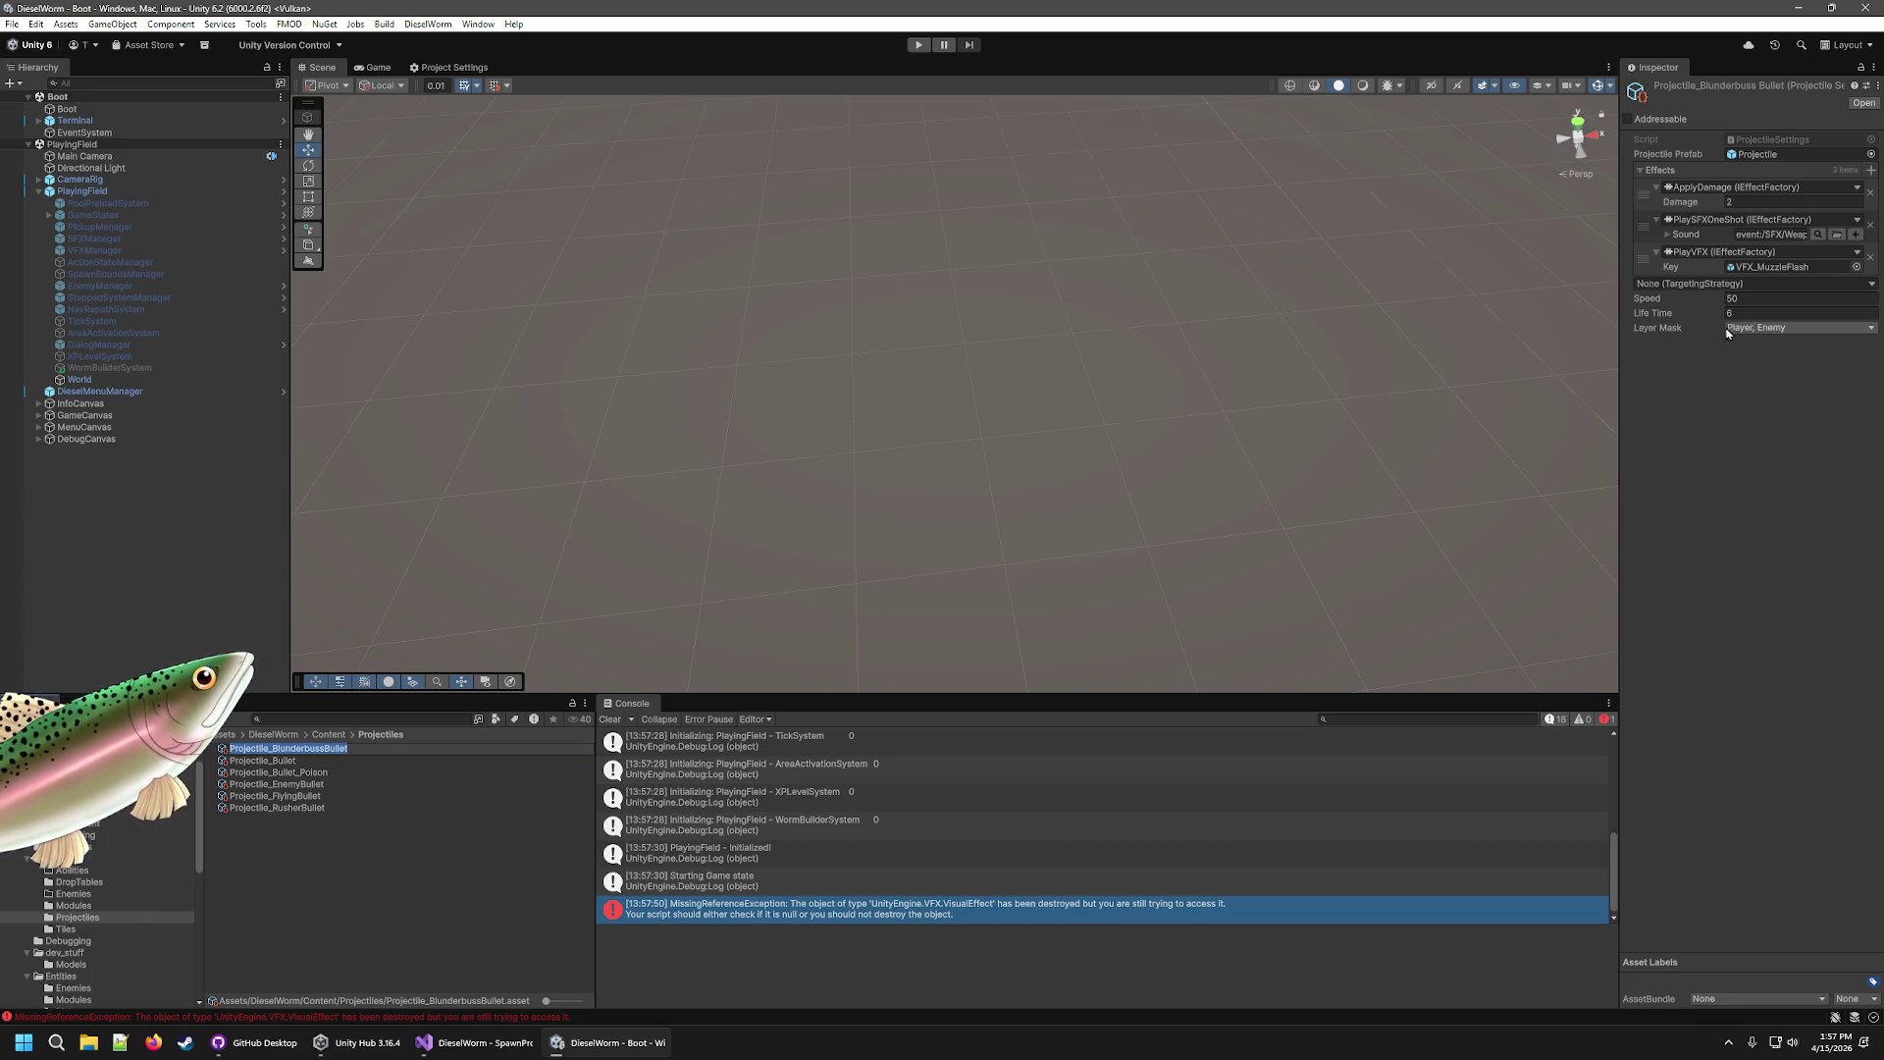
# Play-test the Blunderbuss bullet twice as its lifetime drops to 2 and then 1.
pyautogui.click(925, 46)
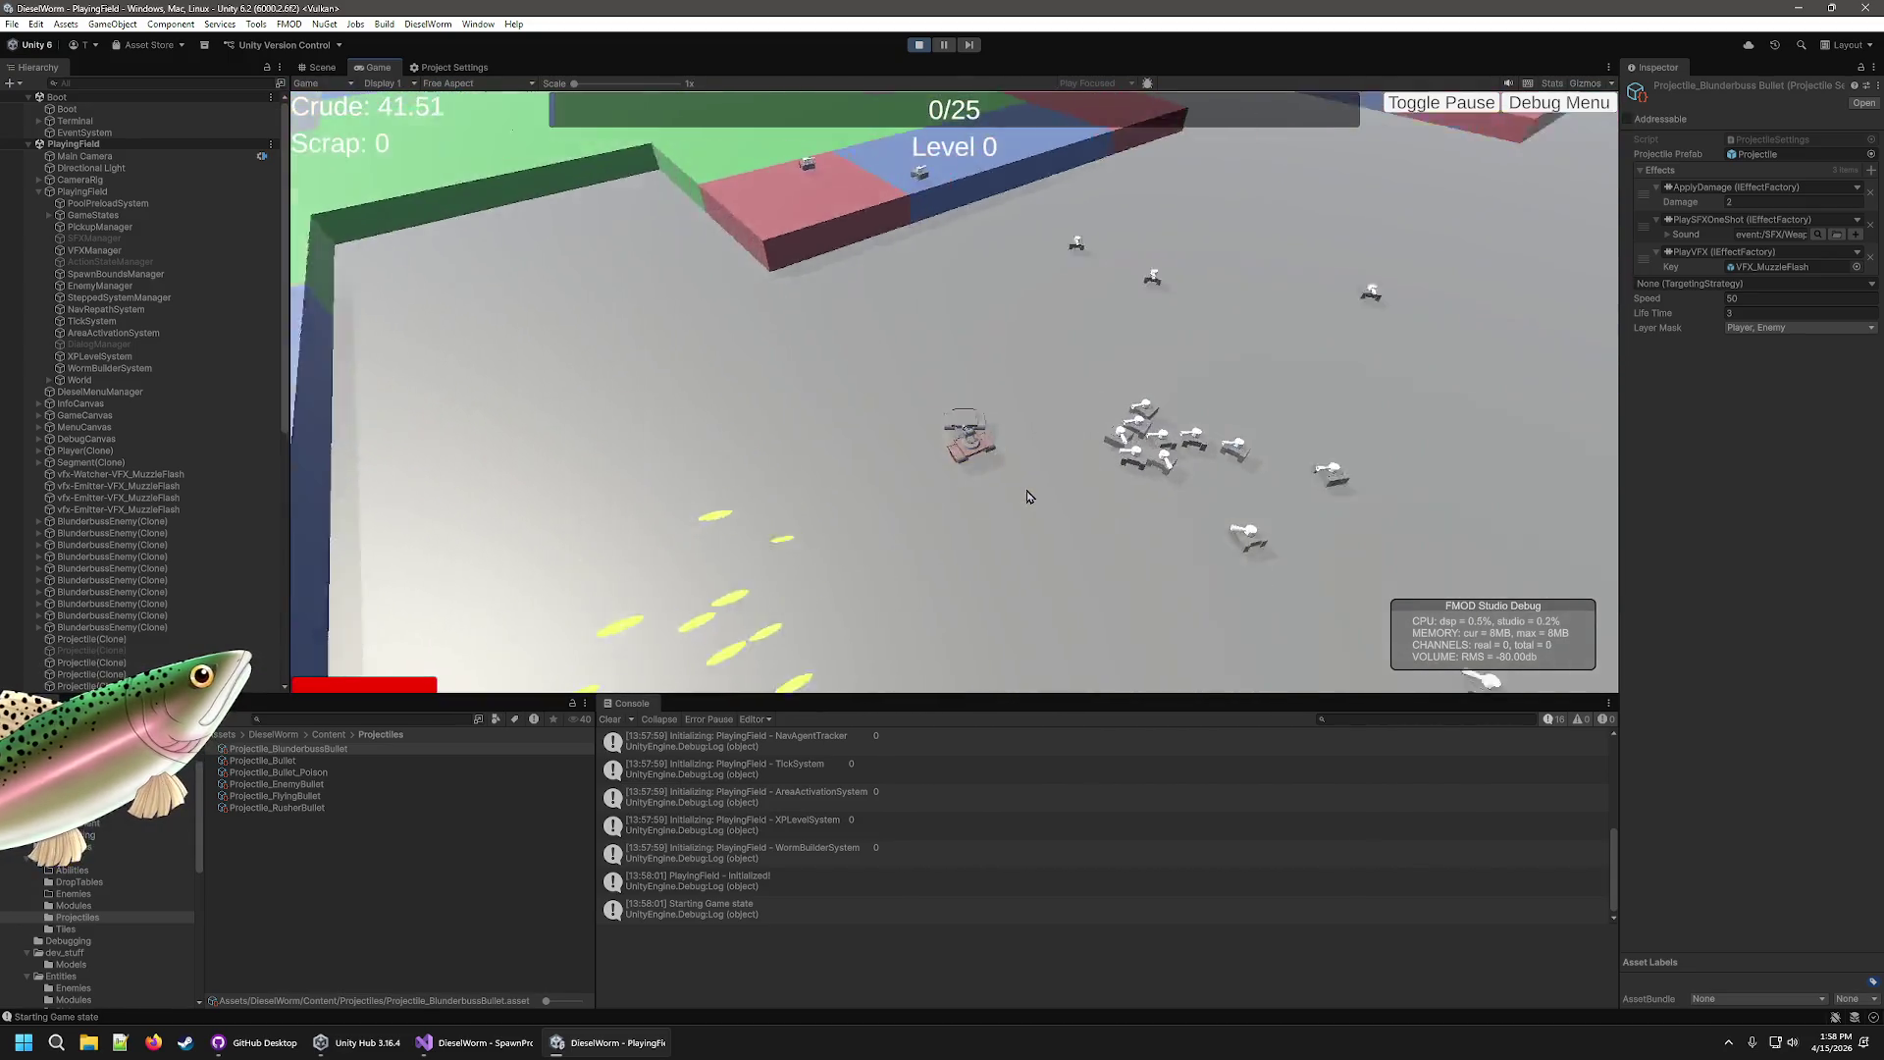
pyautogui.click(919, 46)
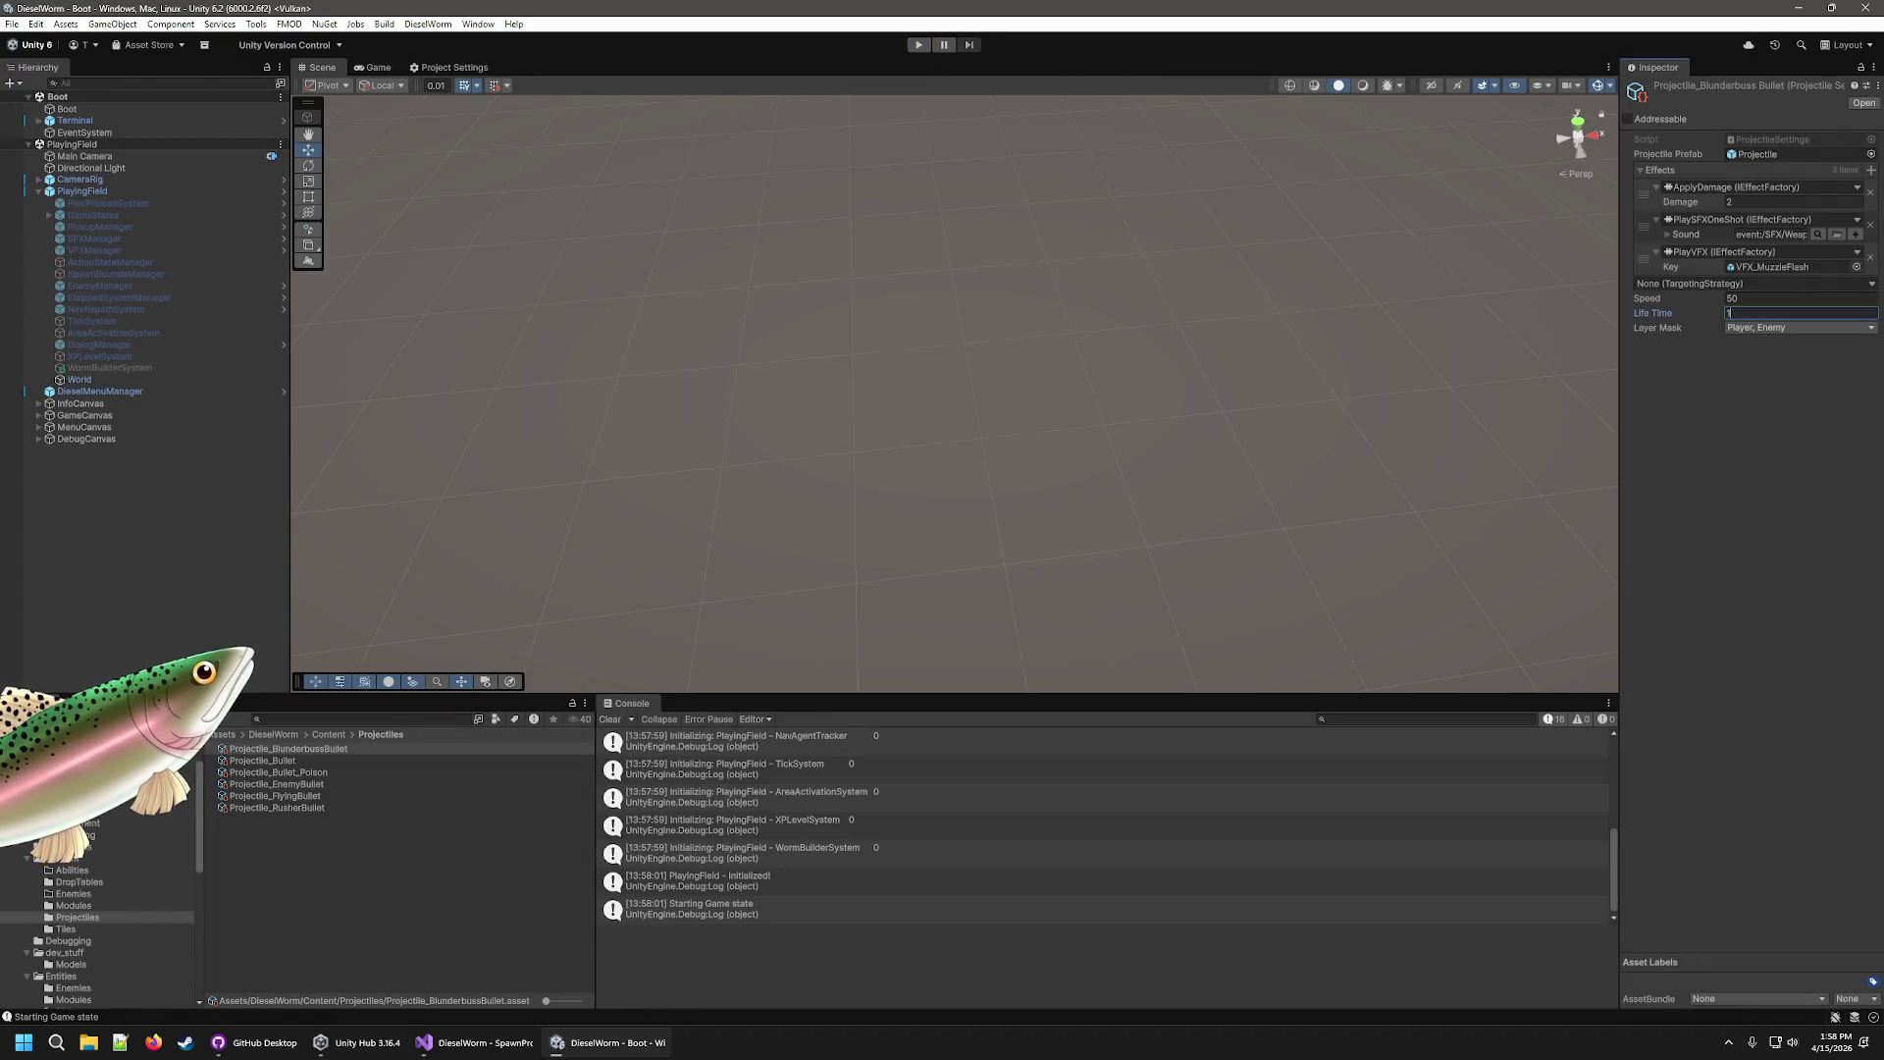
pyautogui.click(929, 46)
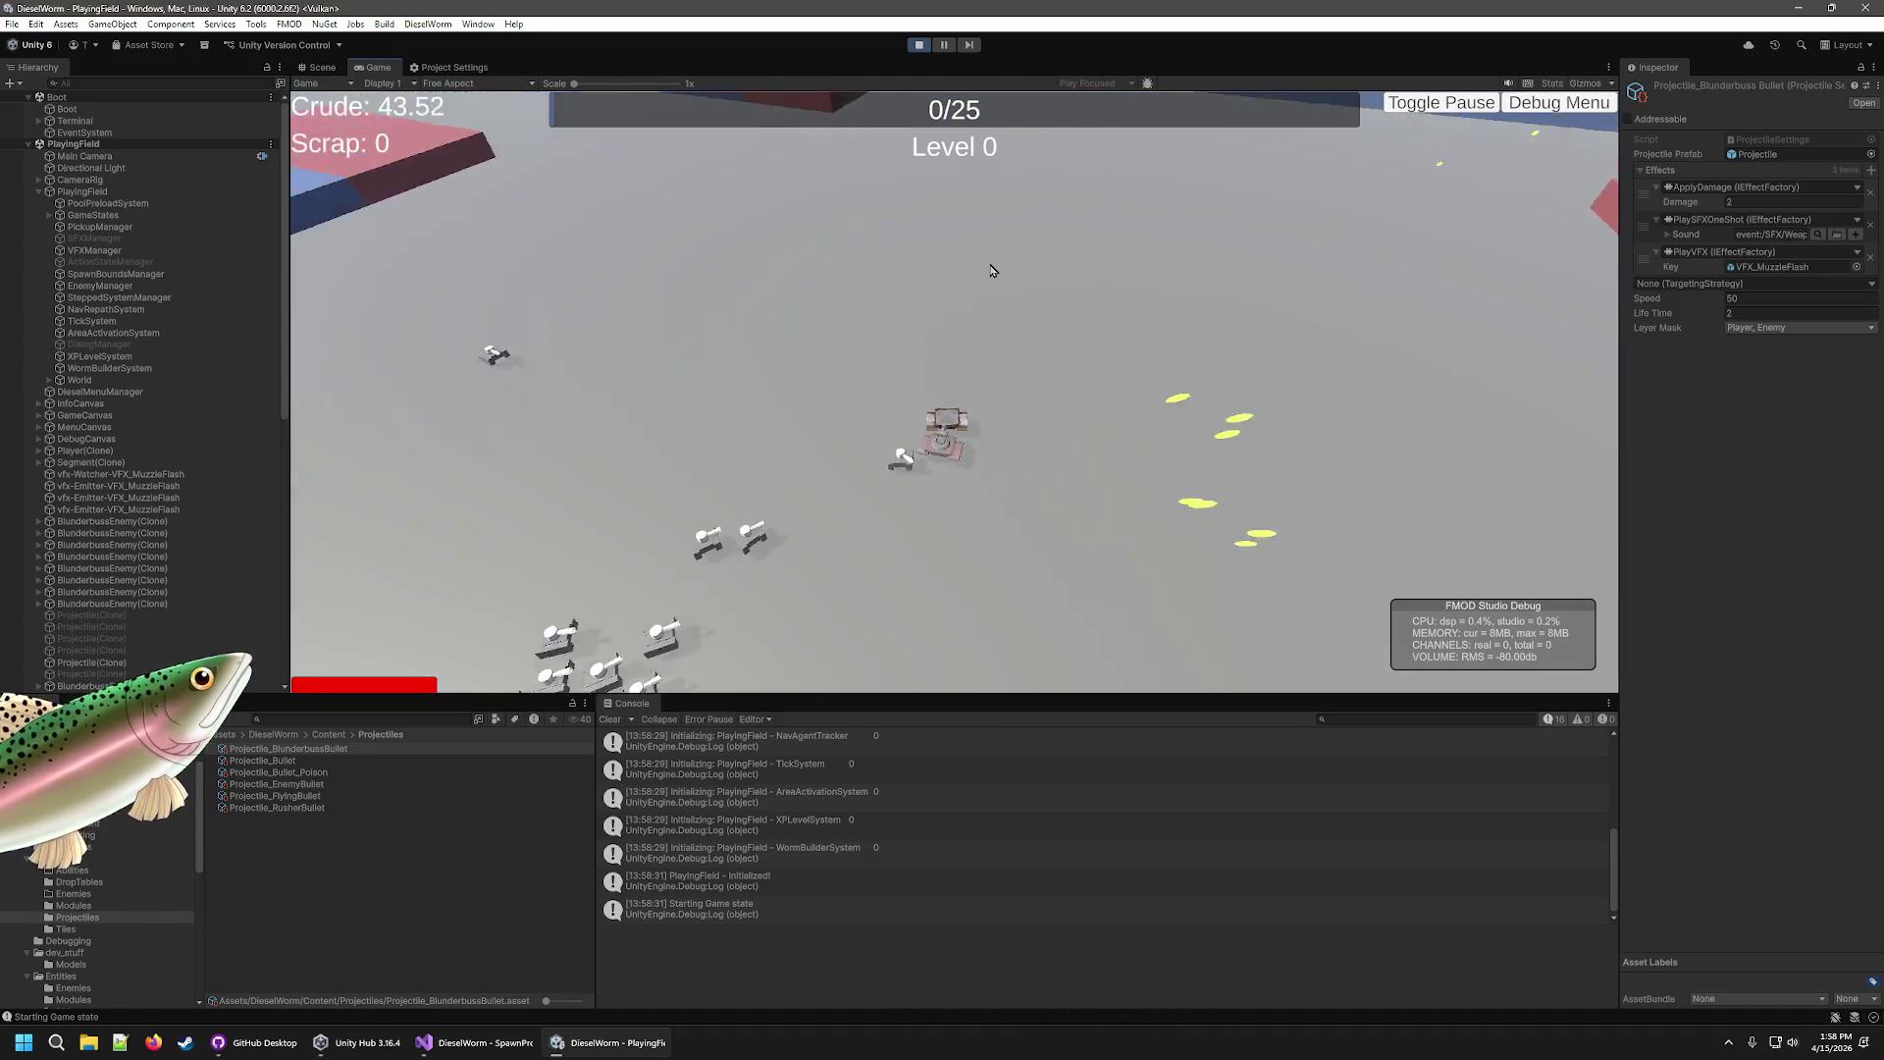
pyautogui.hotkey('ctrl', 'p')
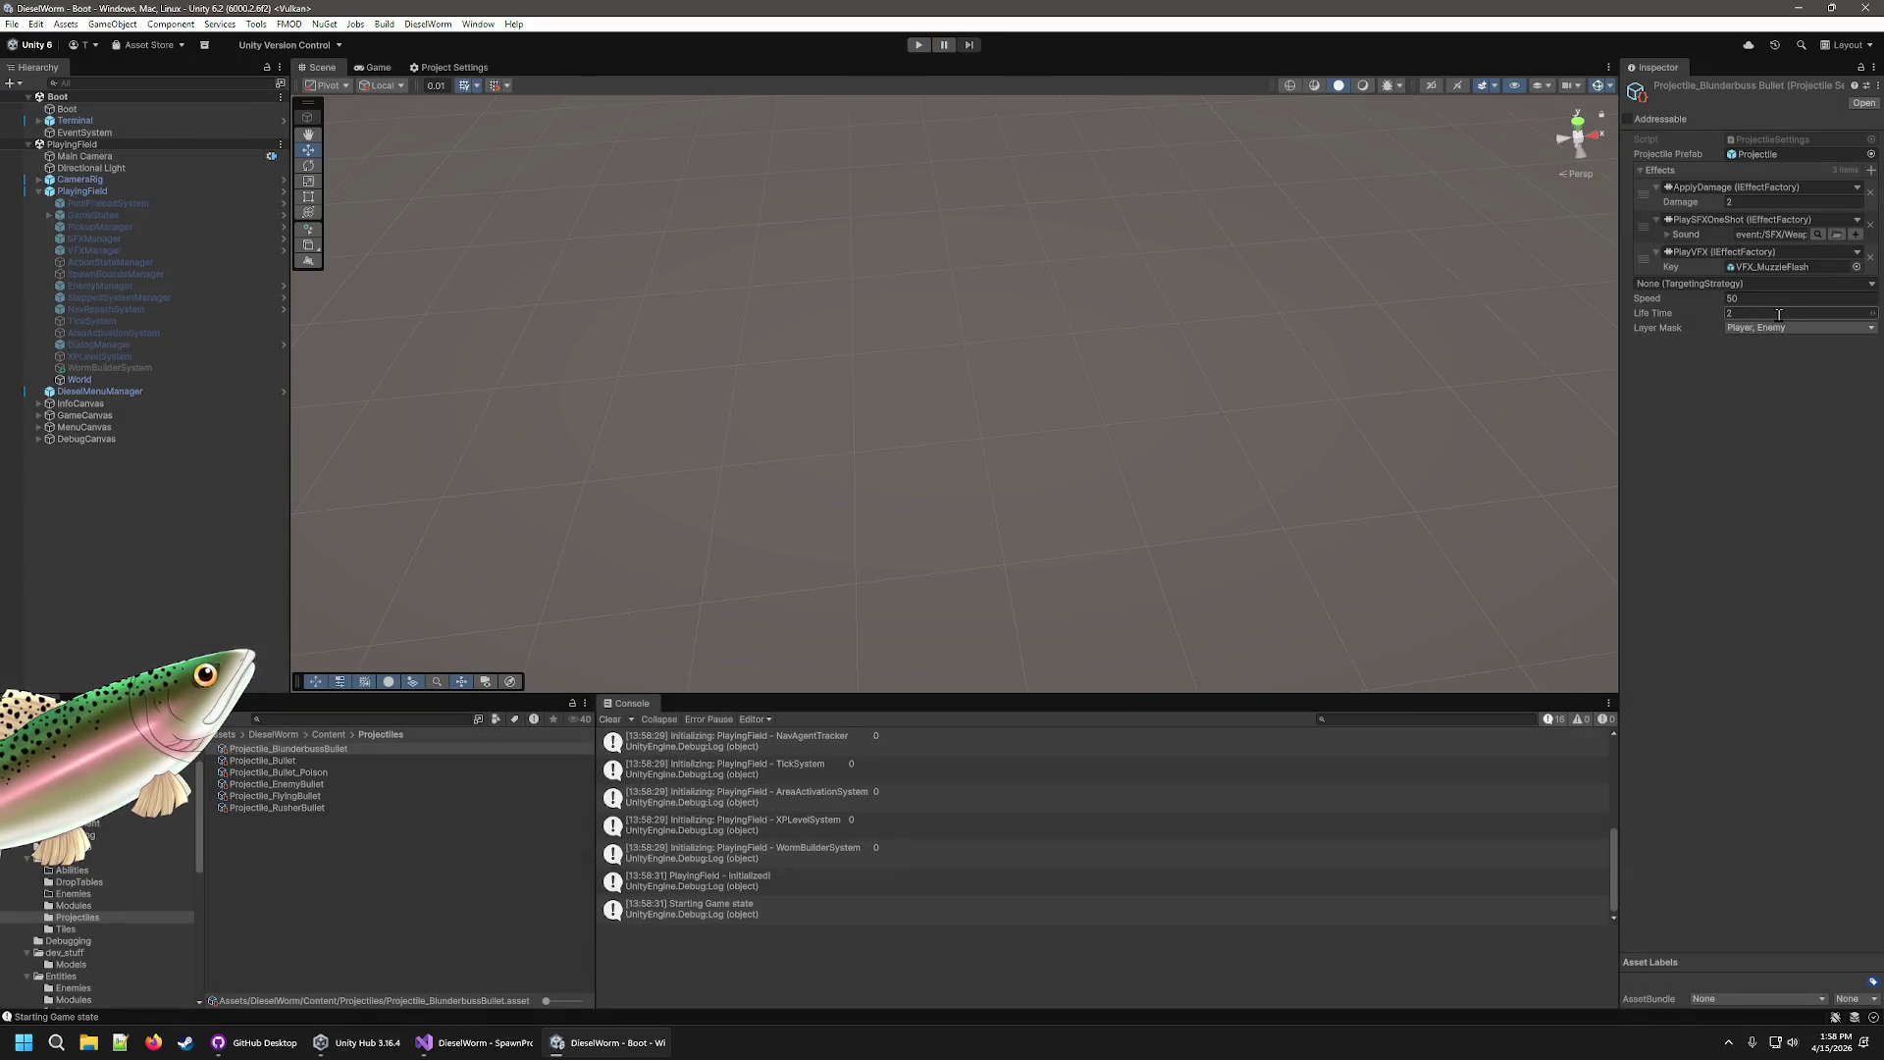
# Run another play test, then change the bullet Speed from 50 to 40.
pyautogui.click(920, 46)
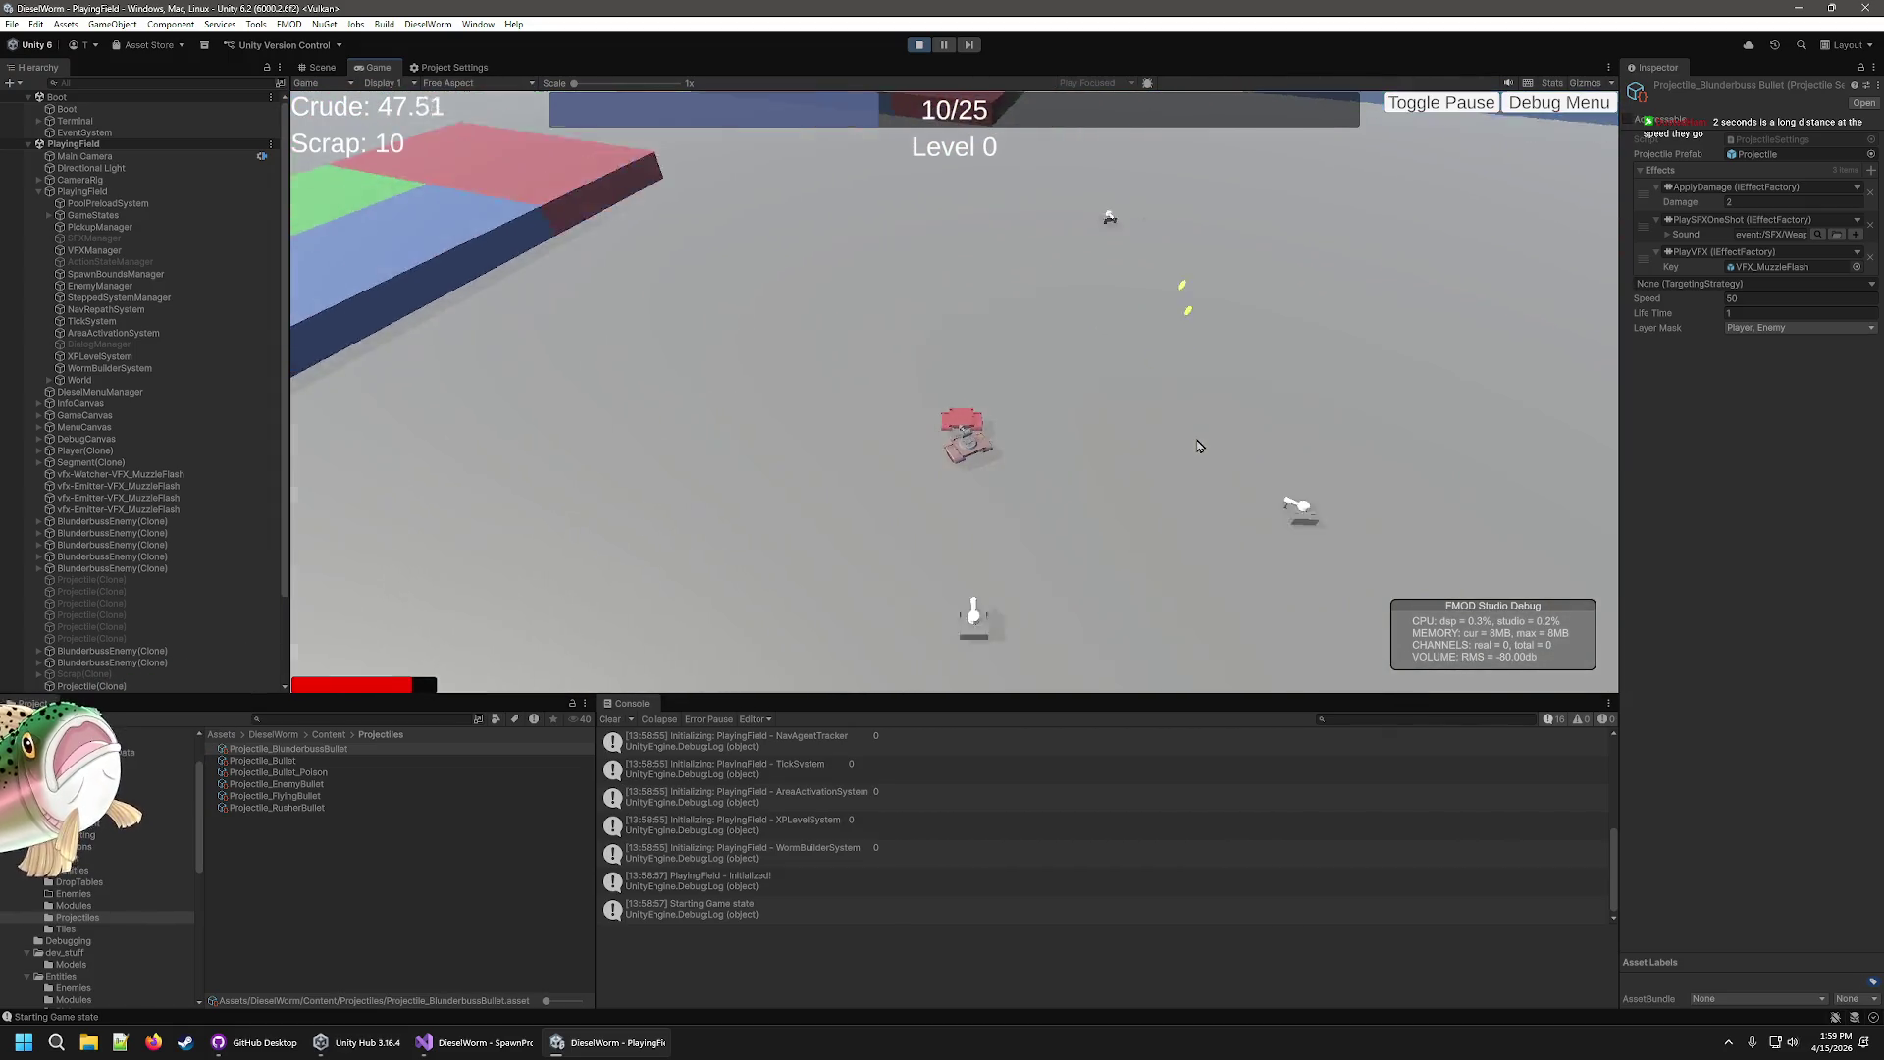
pyautogui.click(919, 45)
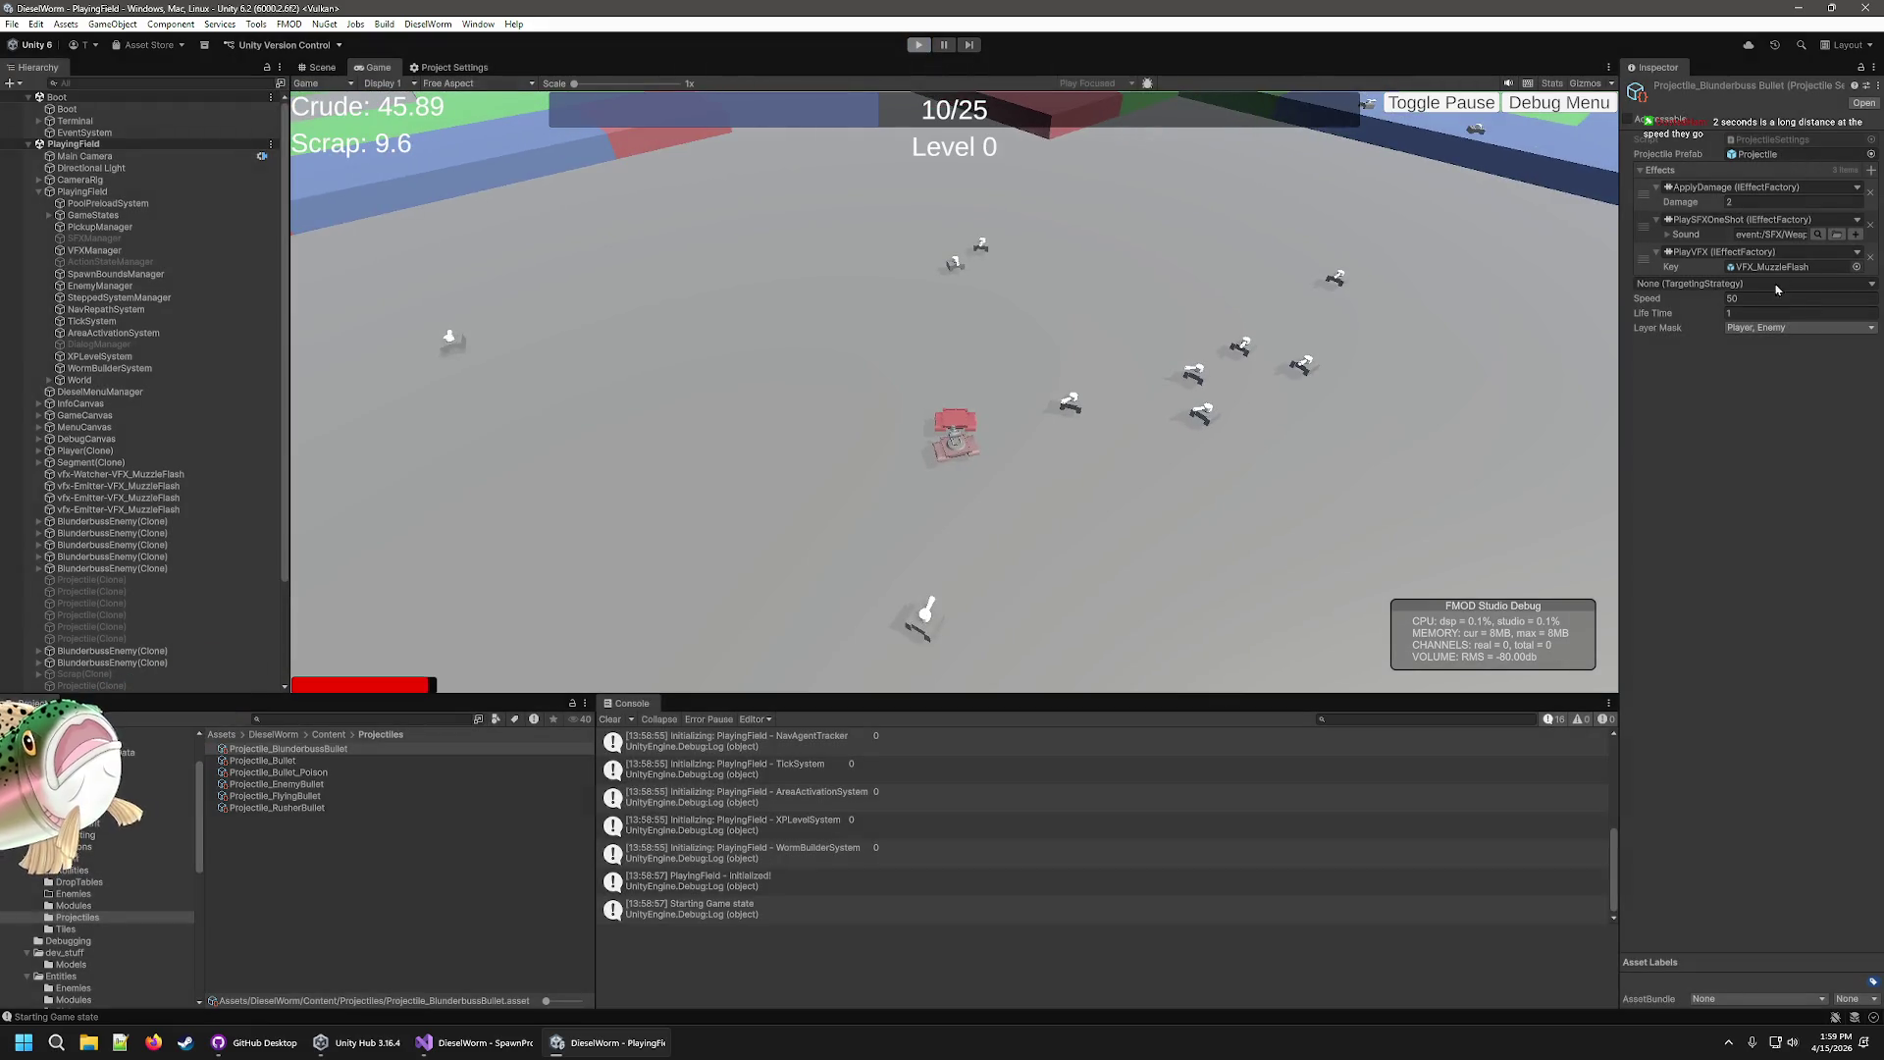
pyautogui.click(1762, 299)
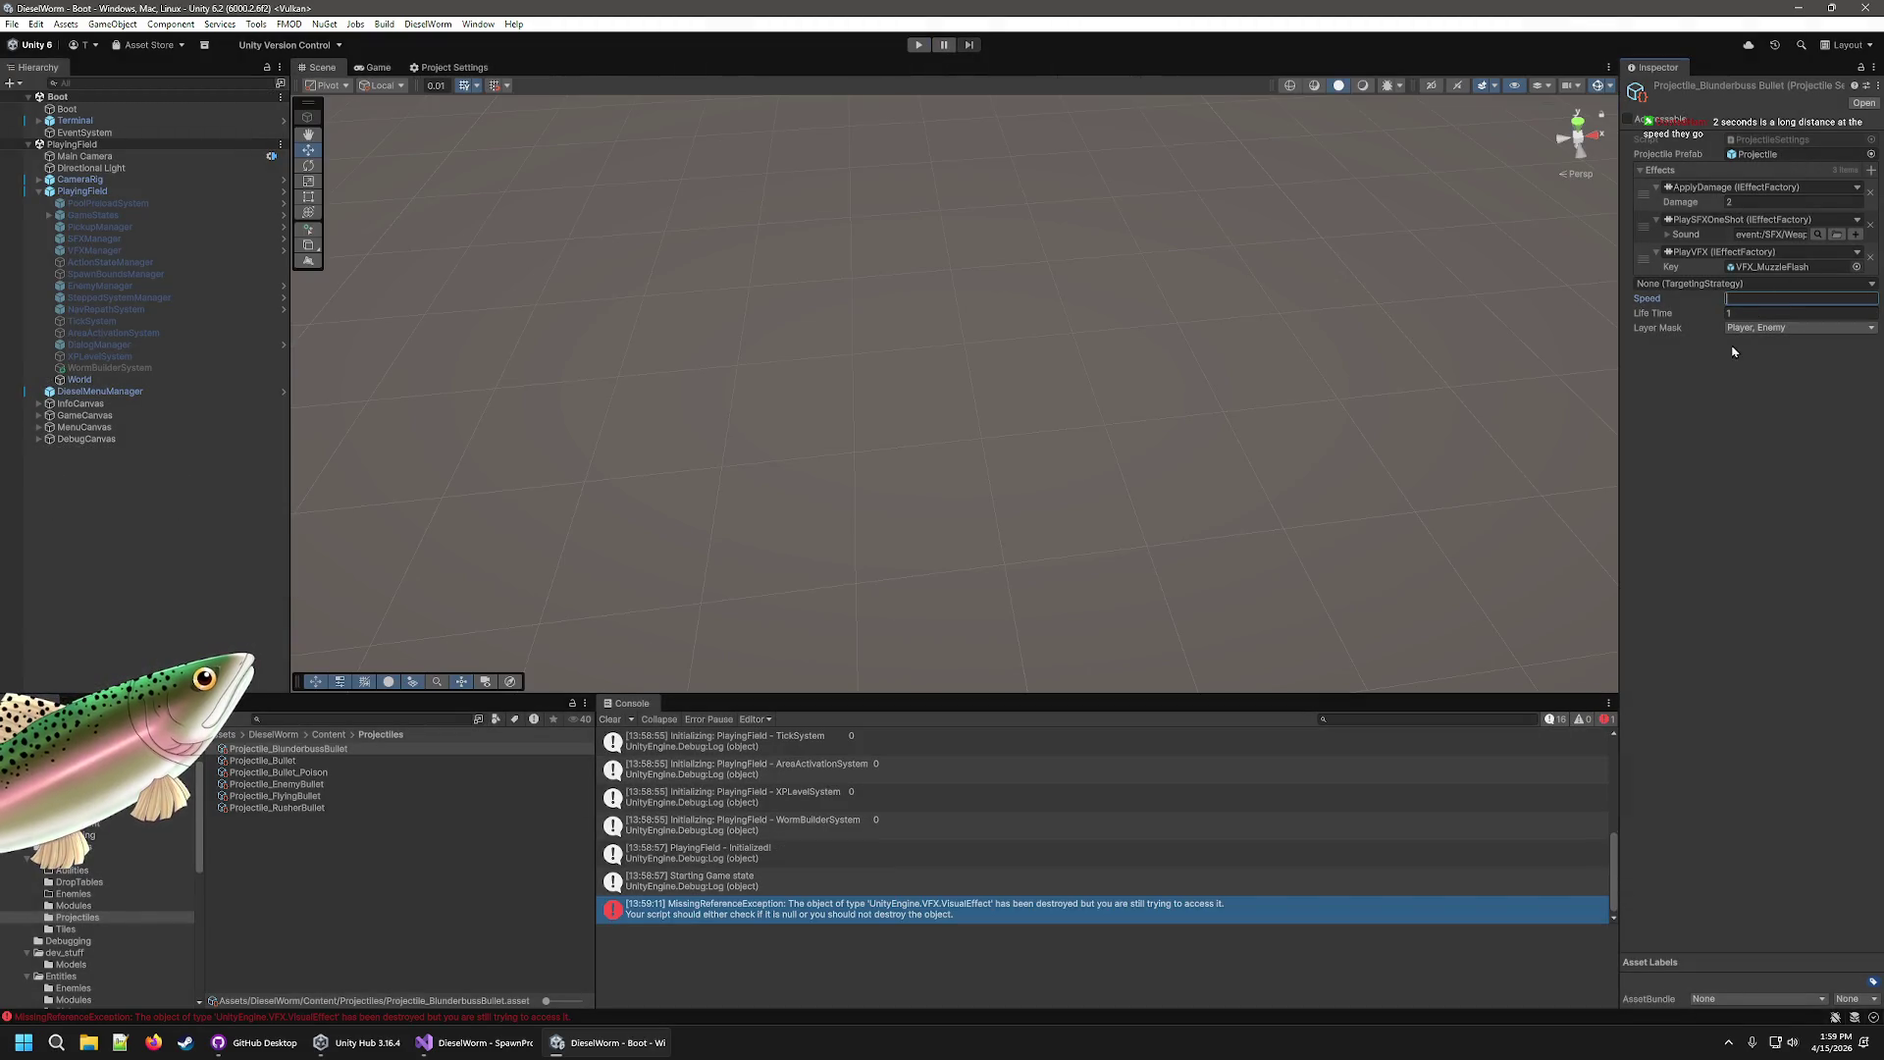
pyautogui.write('40')
# Play-test the slower 40-speed bullets, then start editing the Life Time value.
pyautogui.click(916, 45)
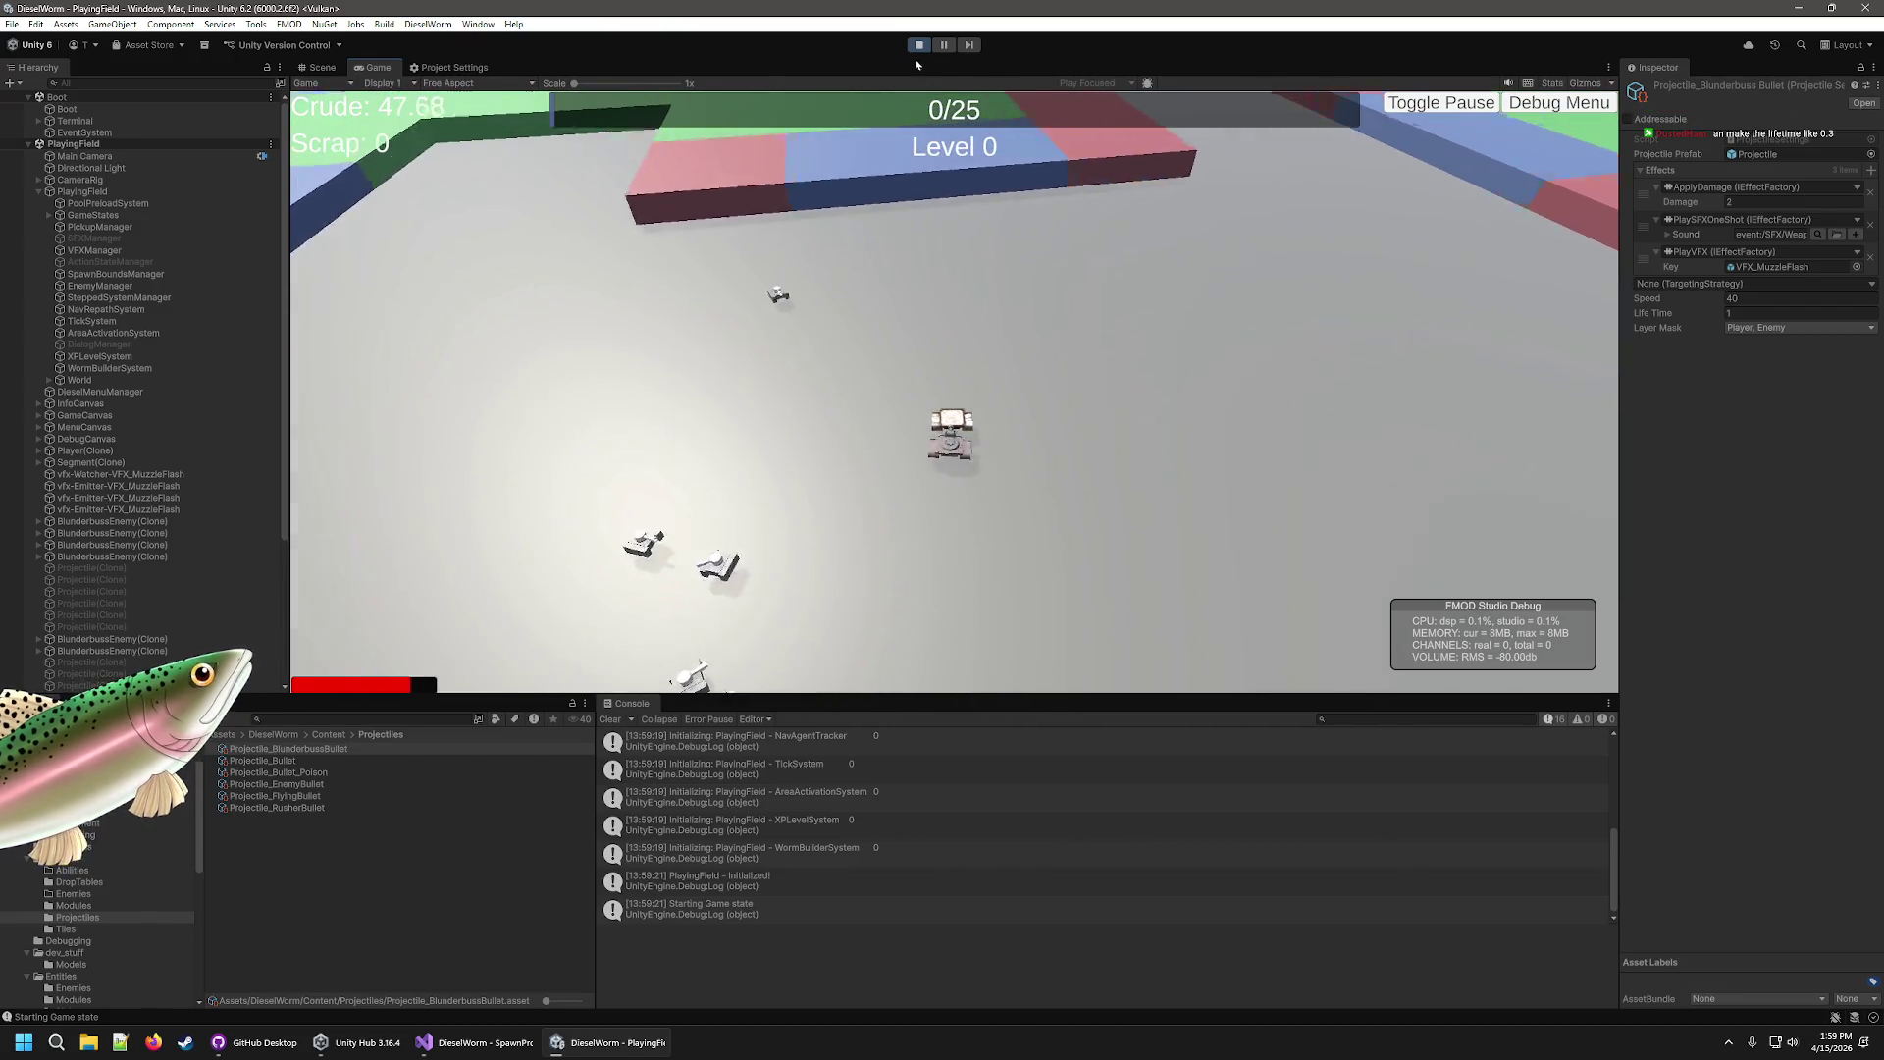
pyautogui.hotkey('ctrl', 'p')
pyautogui.click(1756, 312)
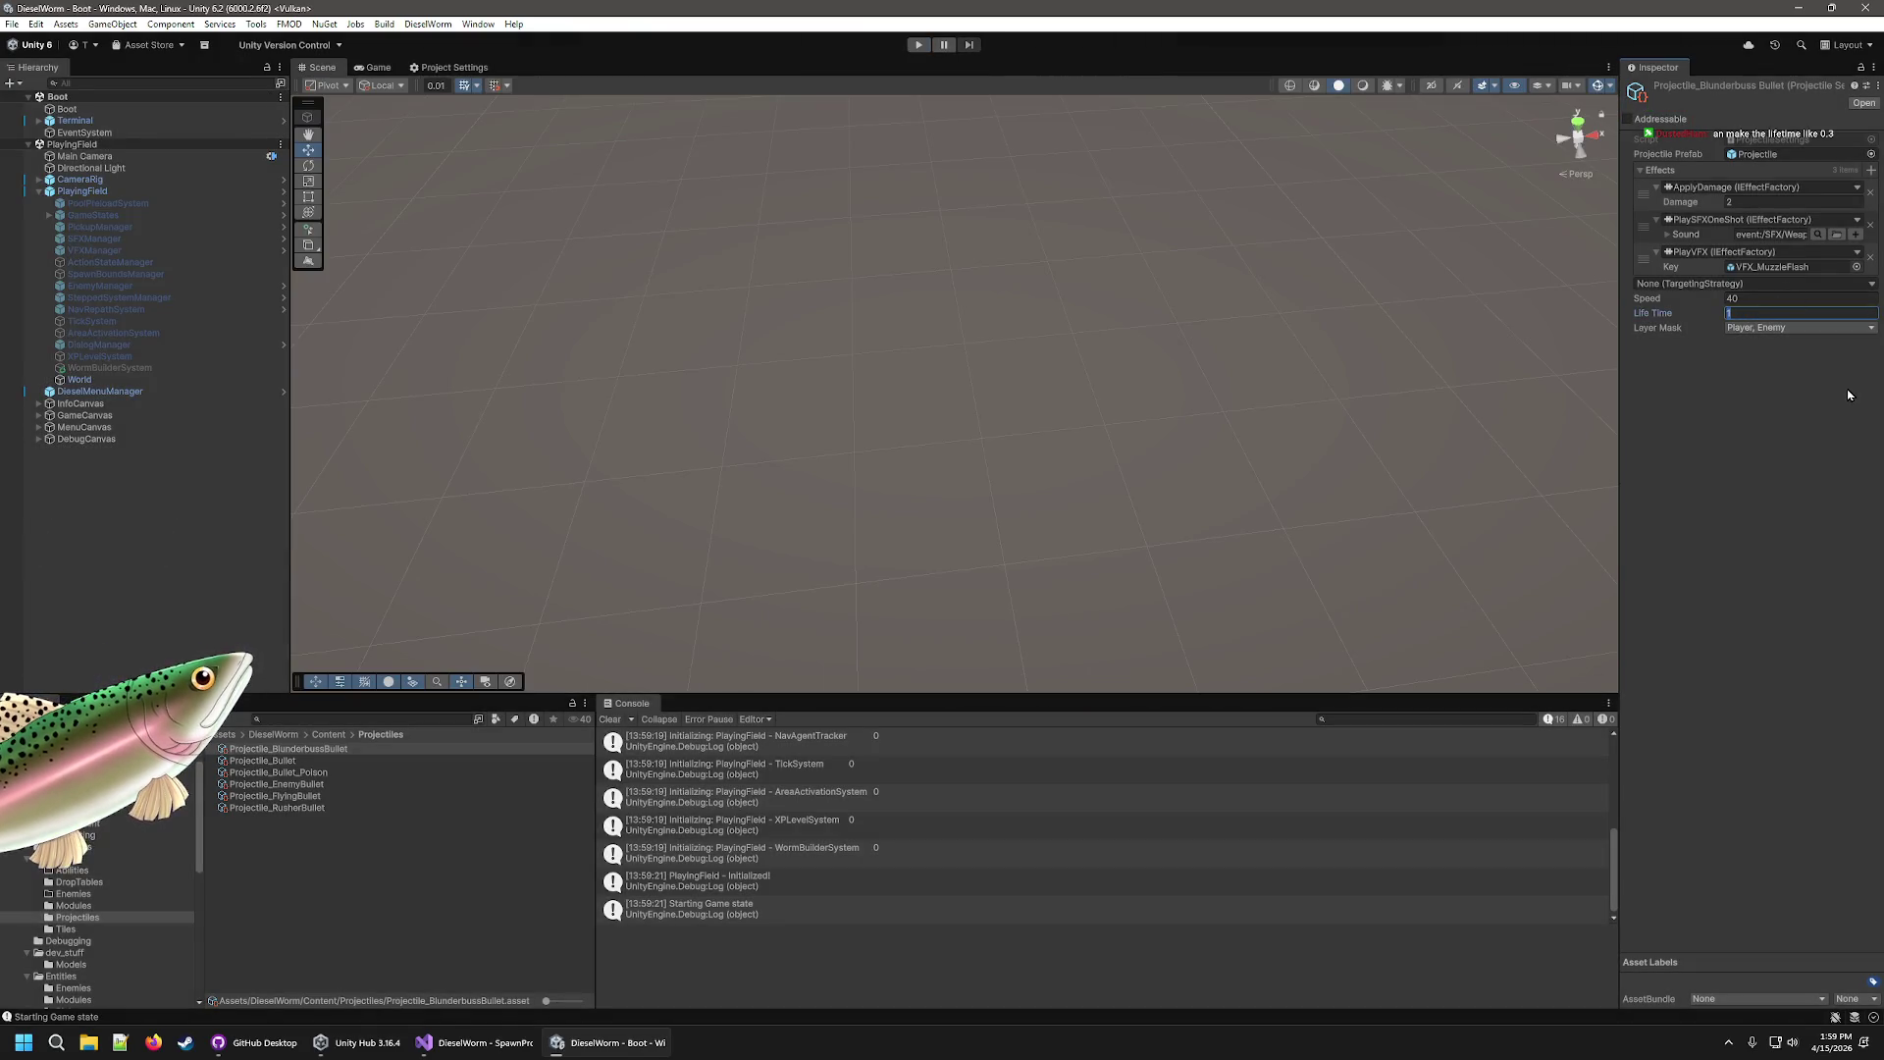
pyautogui.write('.3')
# Play-test a 0.3 bullet lifetime, reselect Blunderbuss Gun, then show GitHub Desktop's 25 changed files.
pyautogui.click(919, 45)
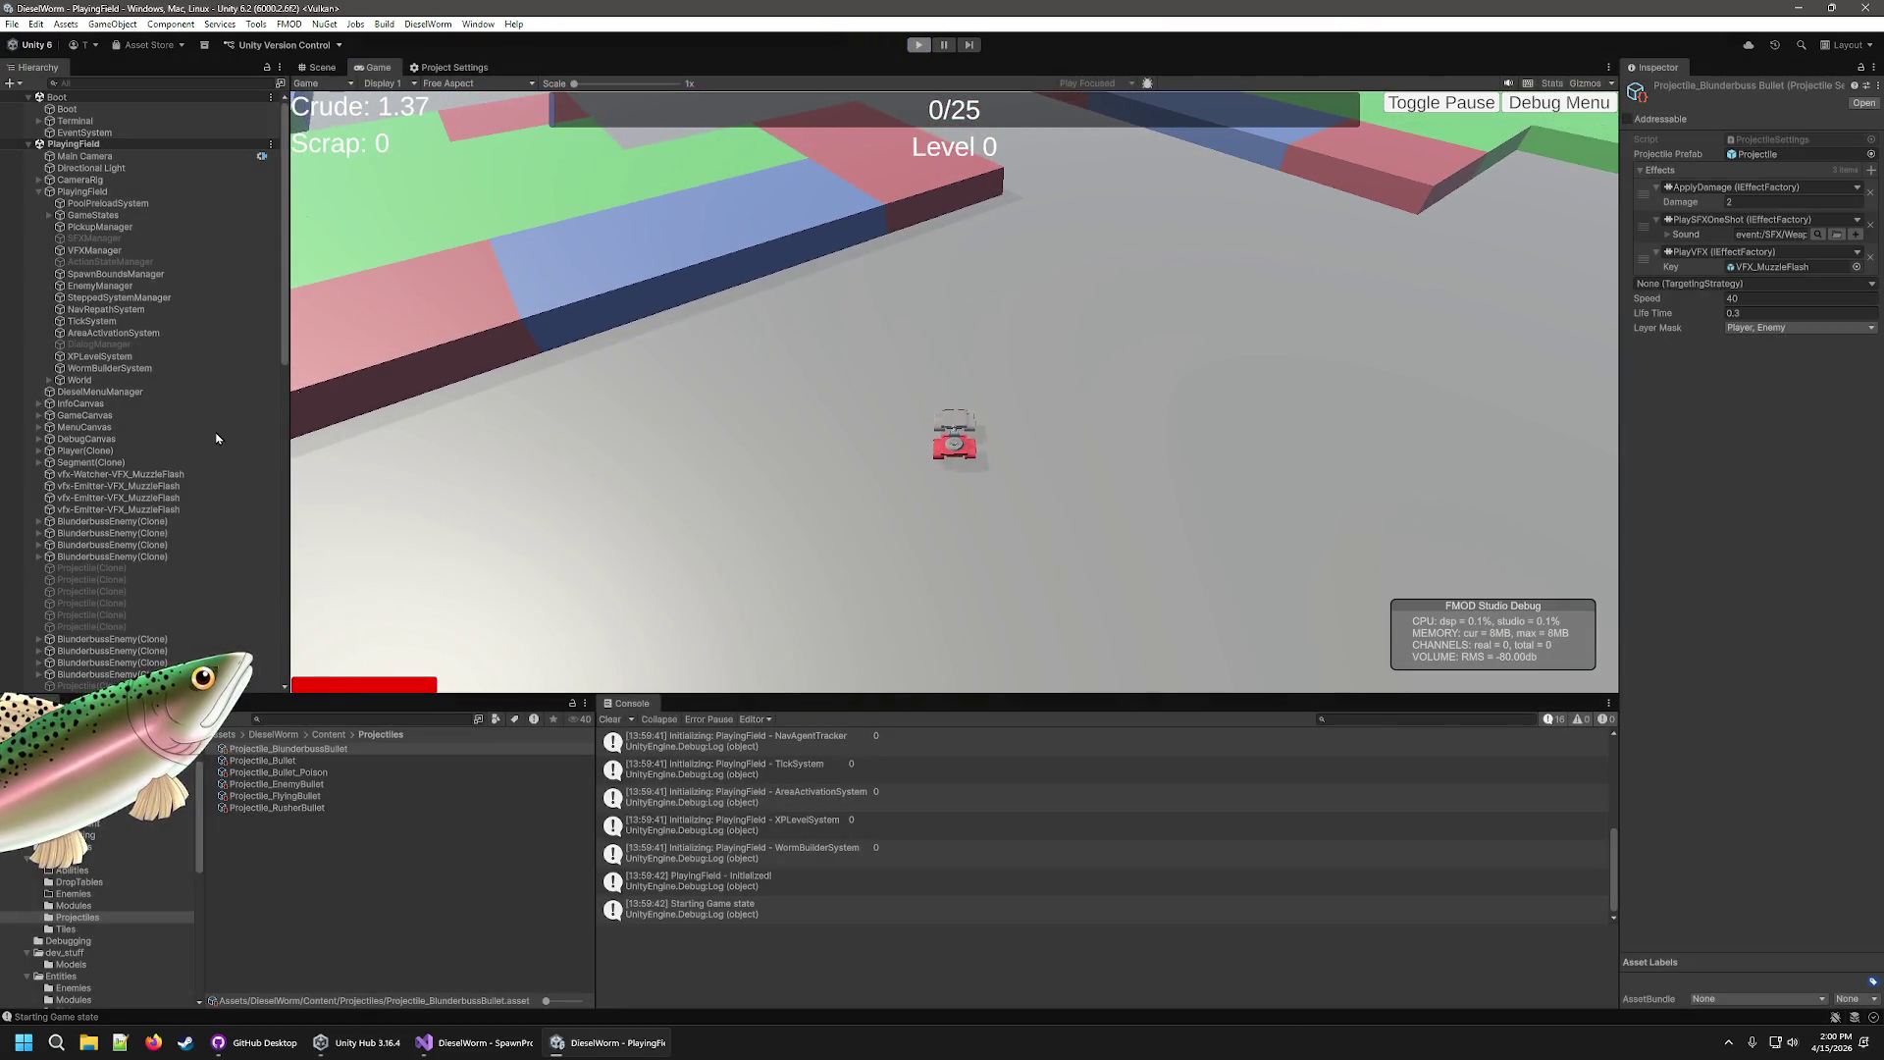
pyautogui.hotkey('ctrl', 'p')
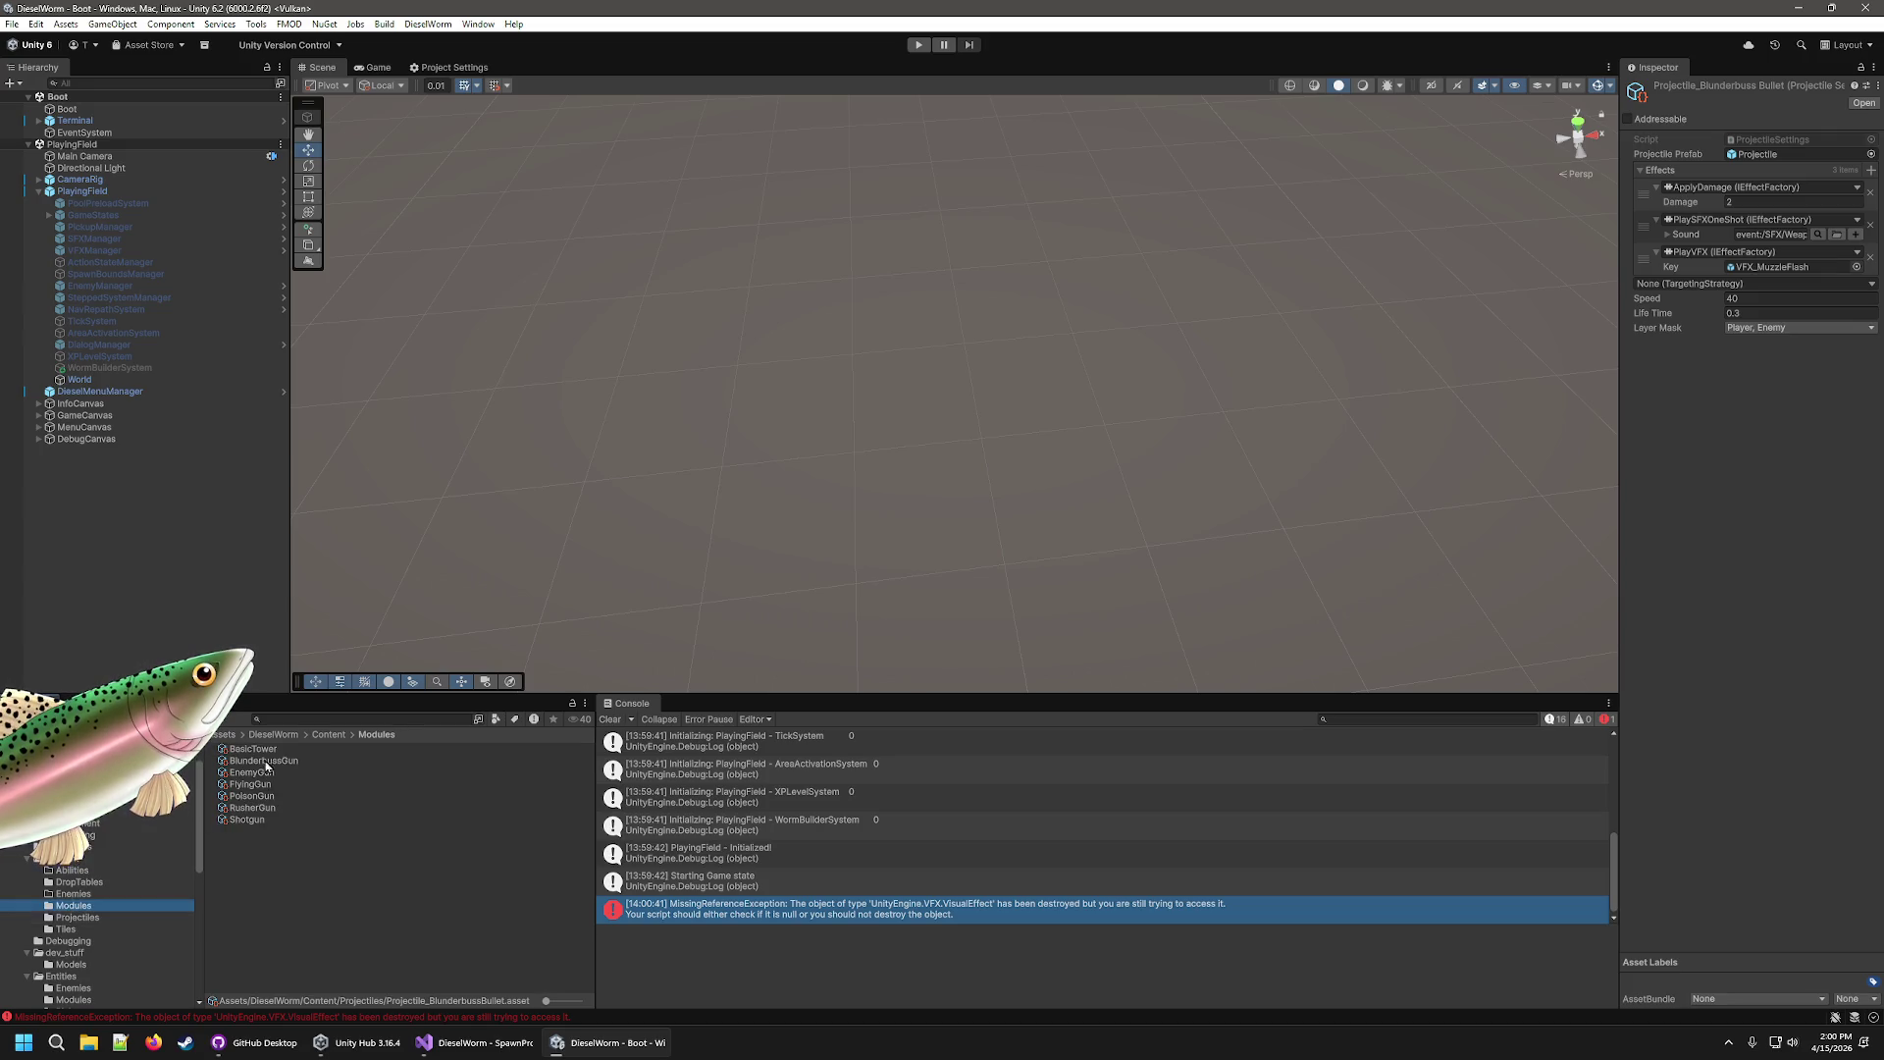
pyautogui.click(267, 763)
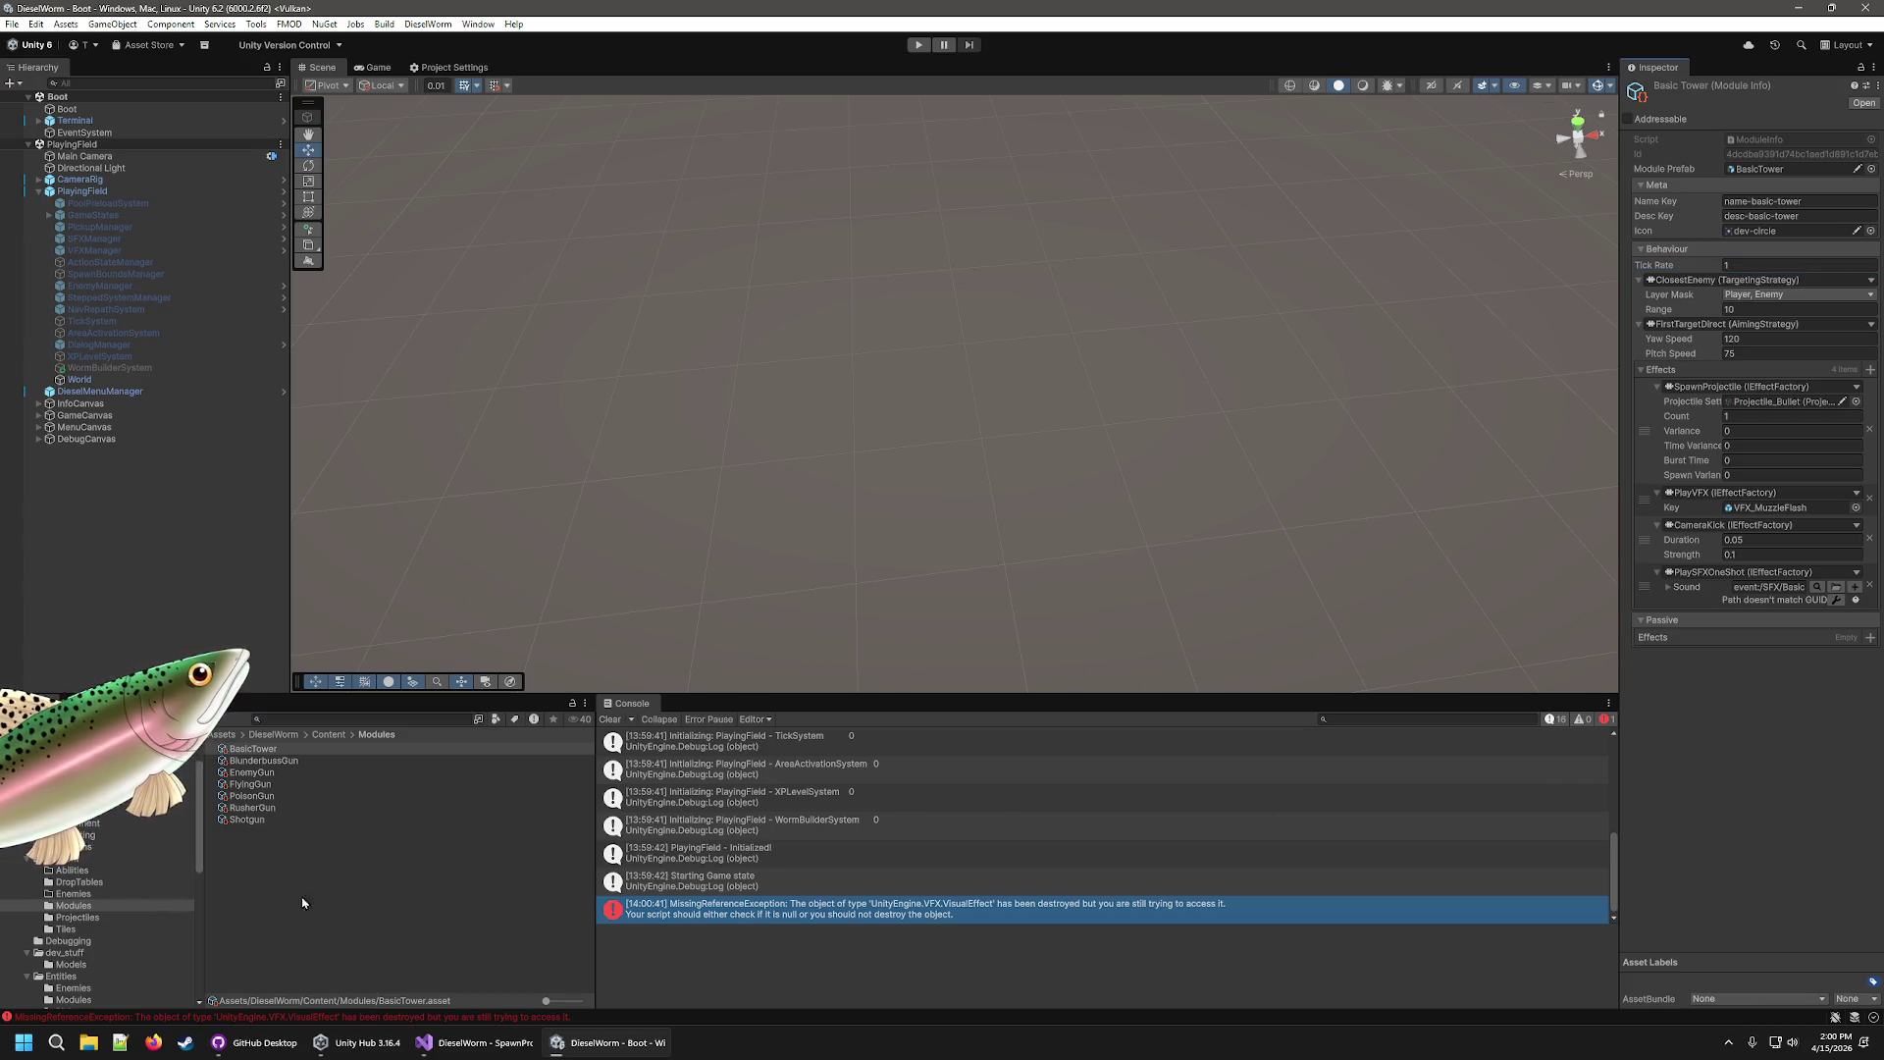
pyautogui.click(282, 1048)
# Review the BasicTower.asset diff, close GitHub Desktop, and start editing Basic Tower's tick rate.
pyautogui.scroll(-5, 636, 301)
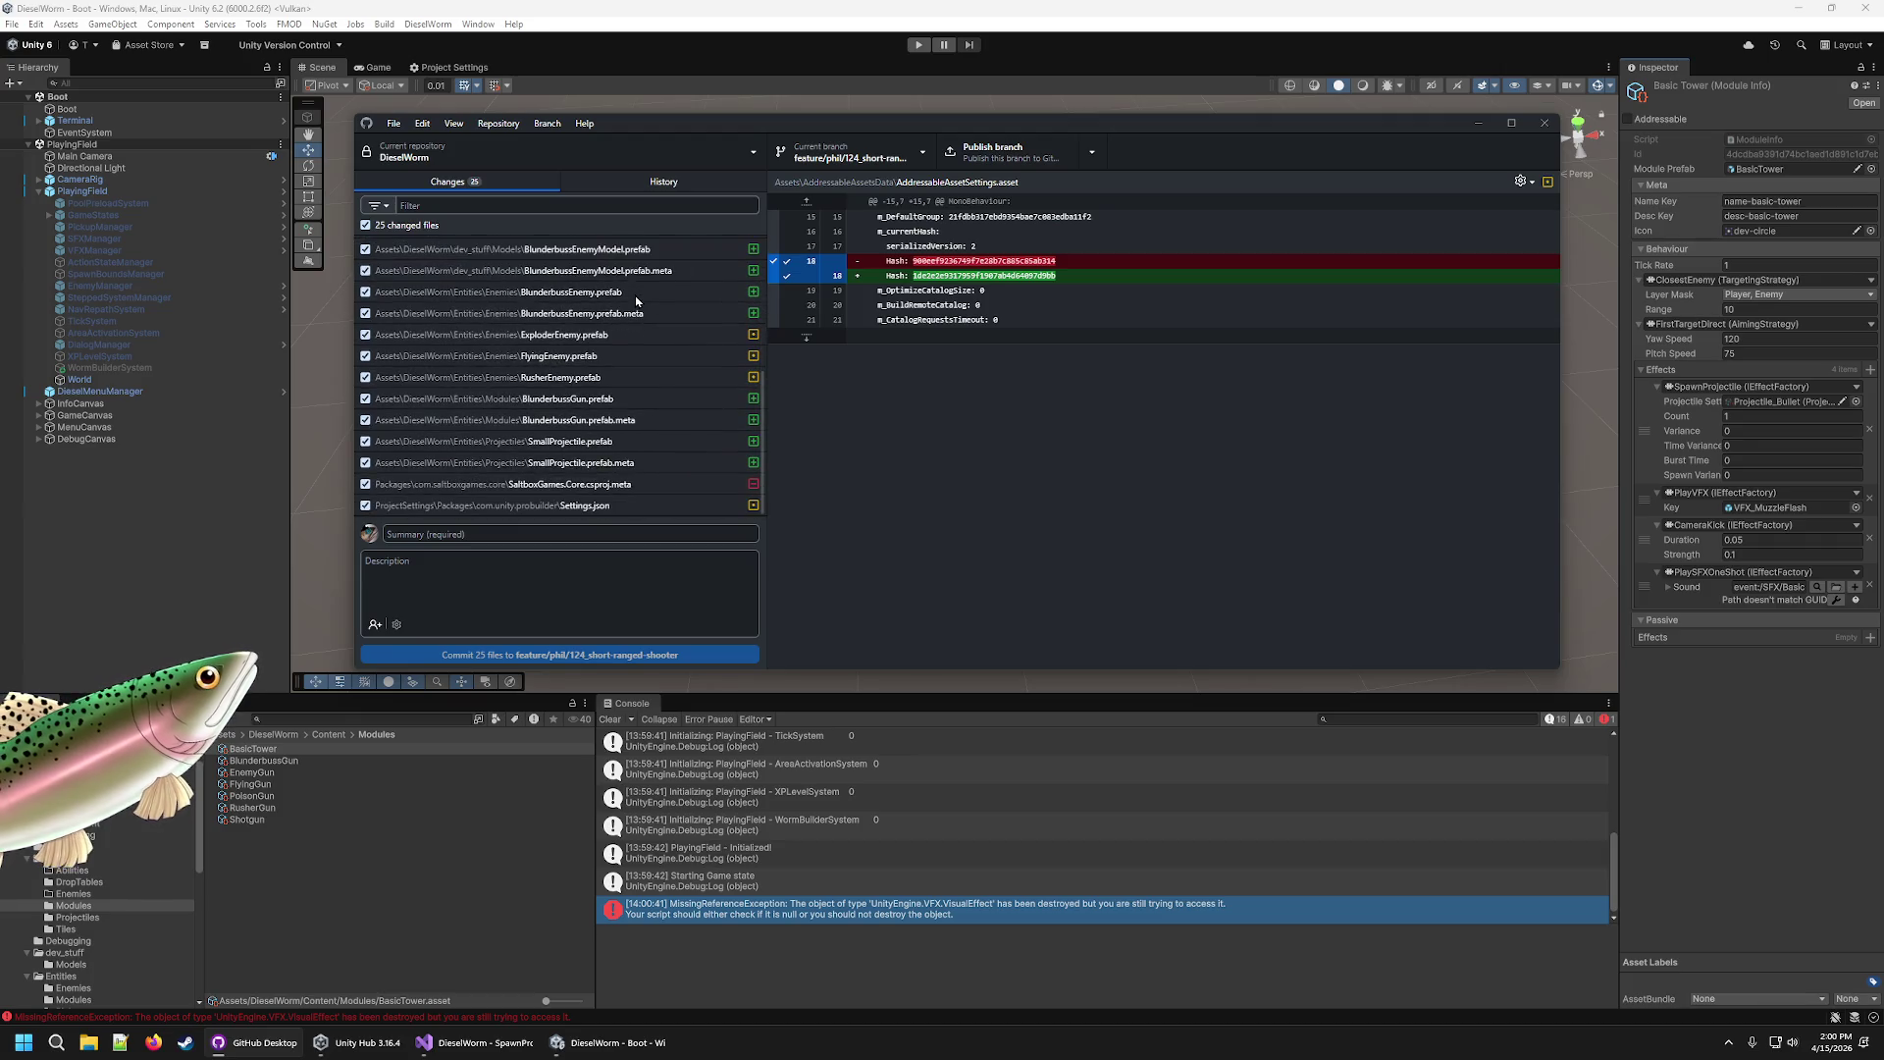
pyautogui.scroll(5, 562, 362)
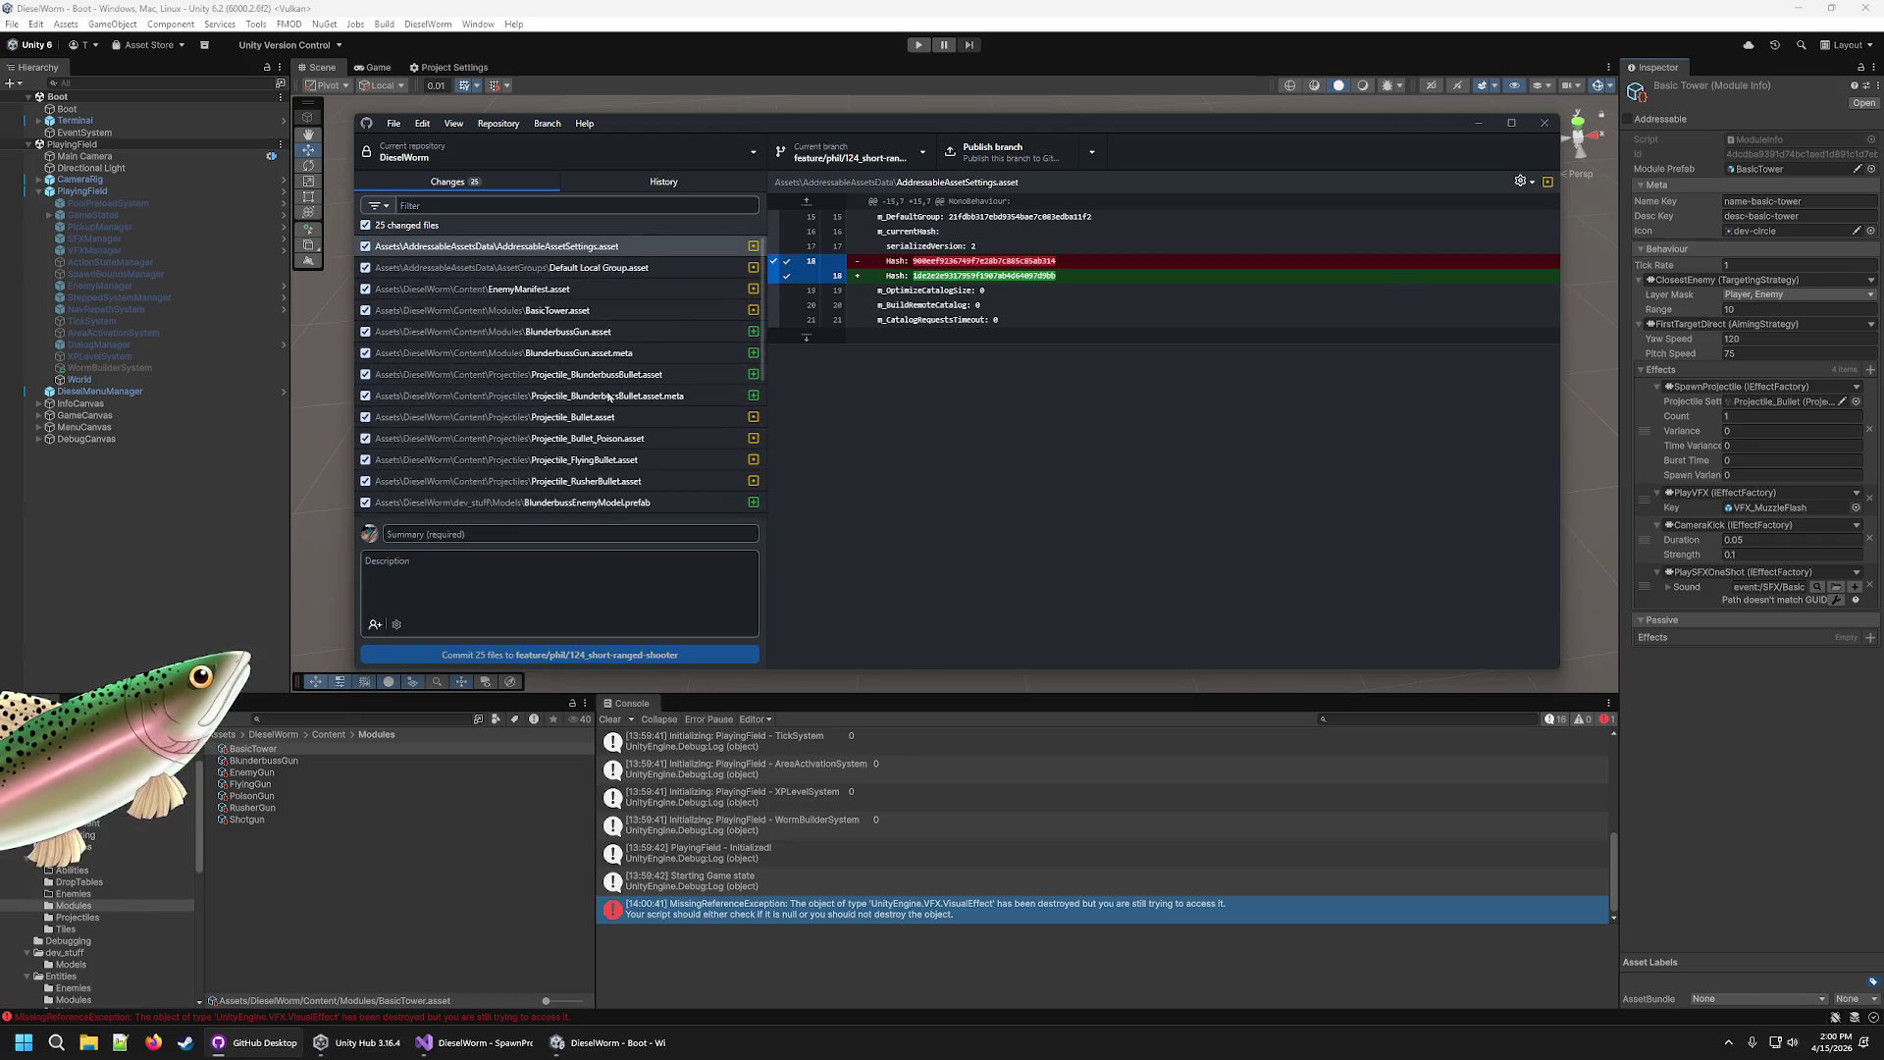
pyautogui.click(601, 313)
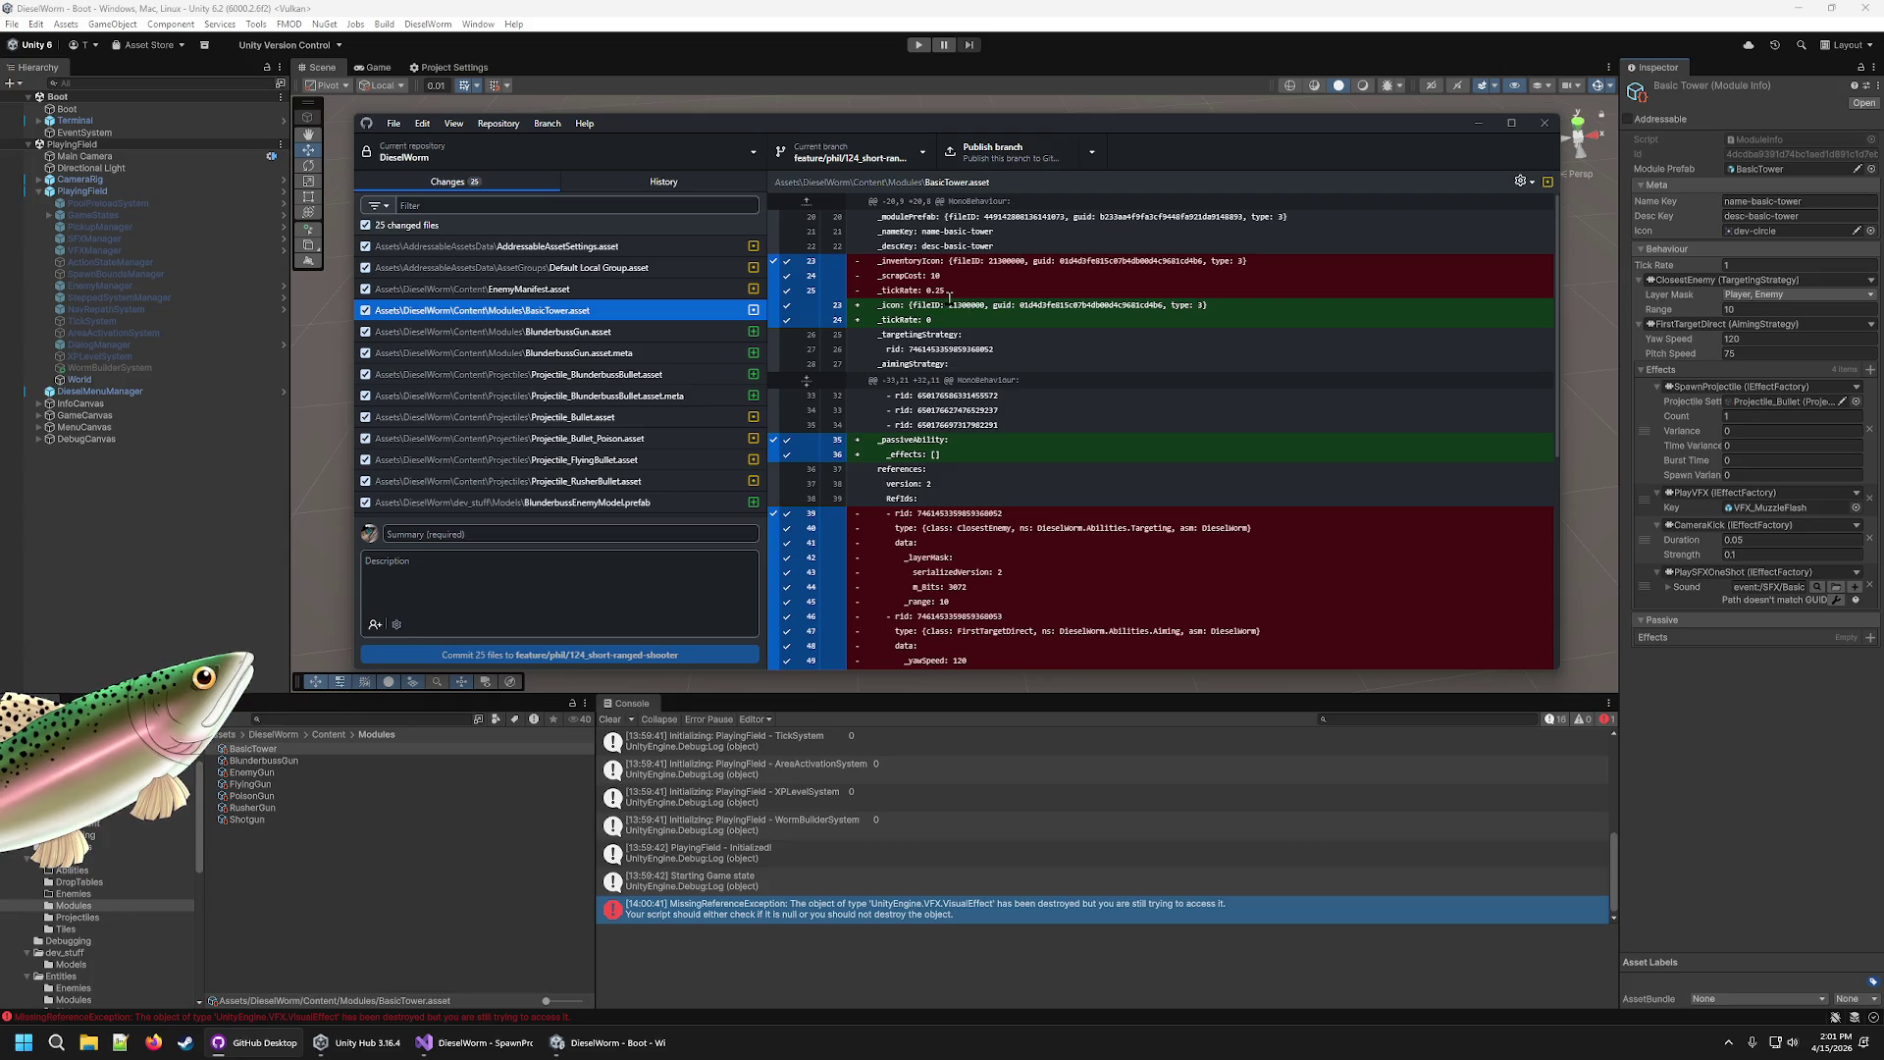
pyautogui.scroll(-5, 942, 311)
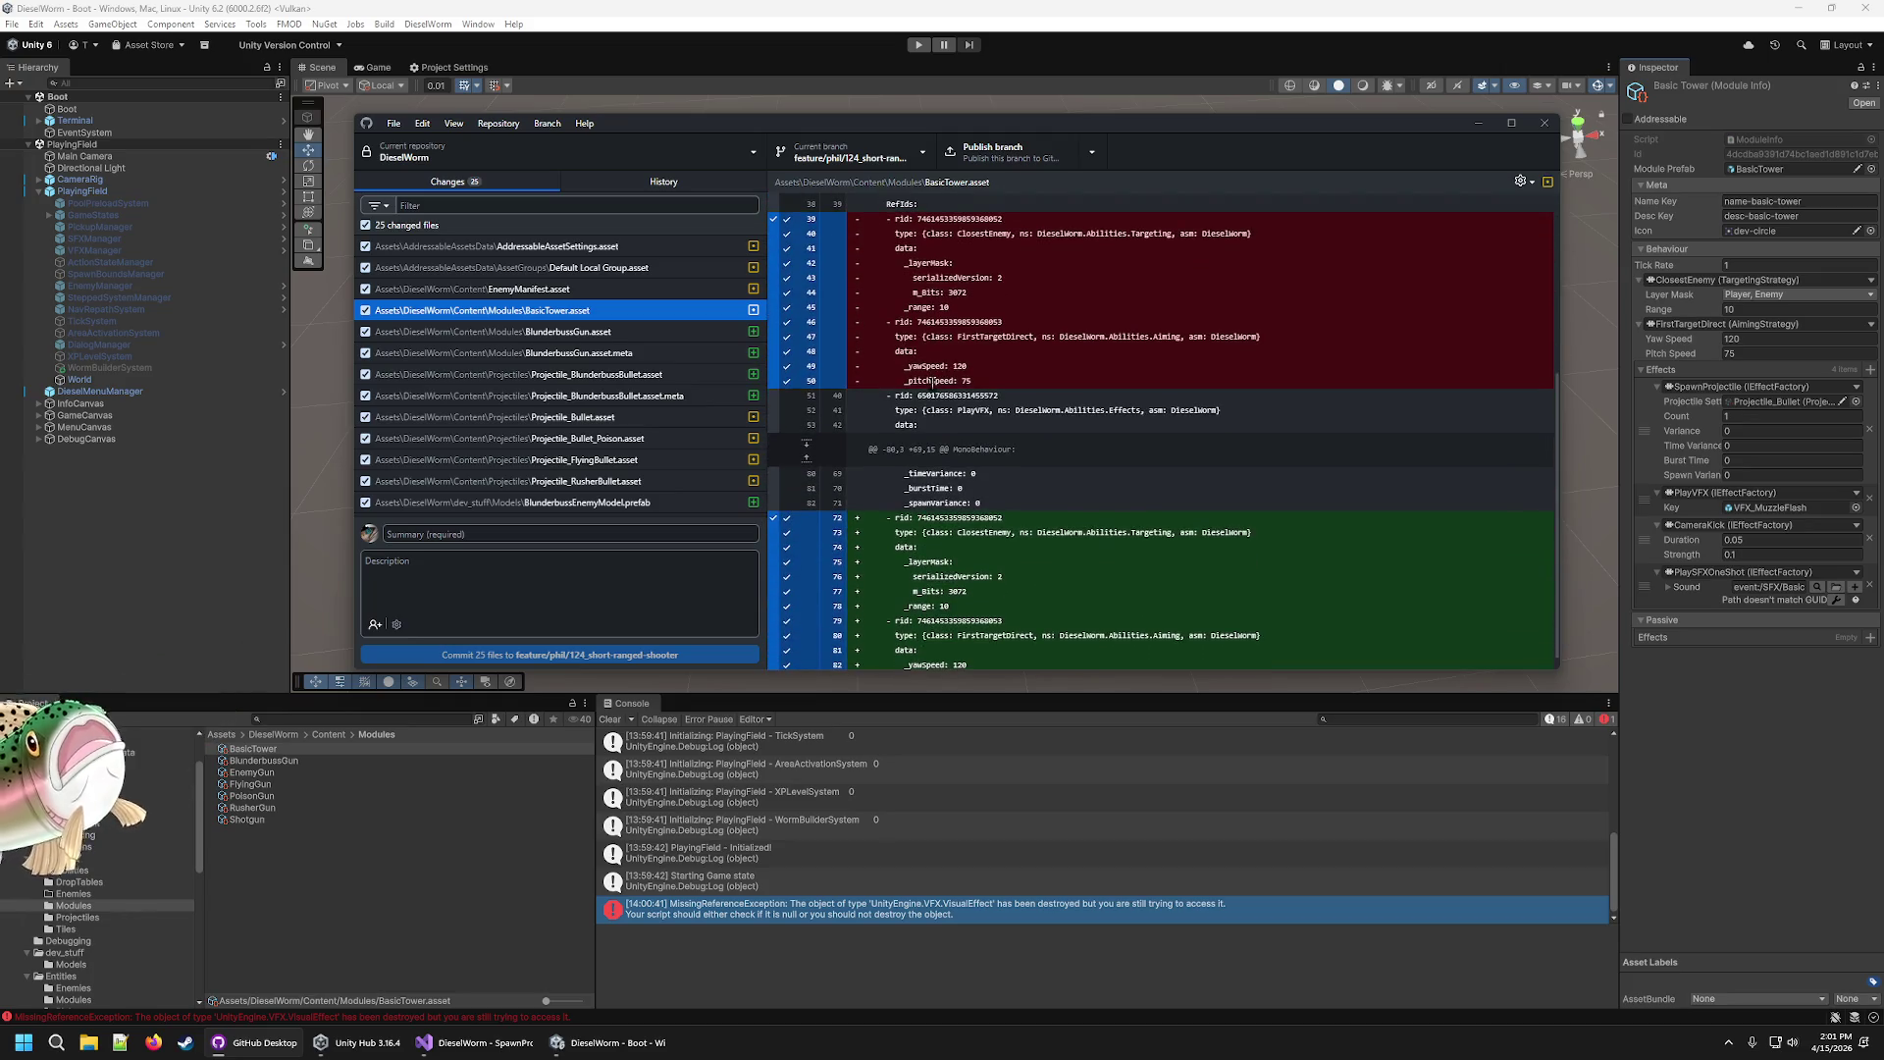
pyautogui.scroll(5, 1395, 188)
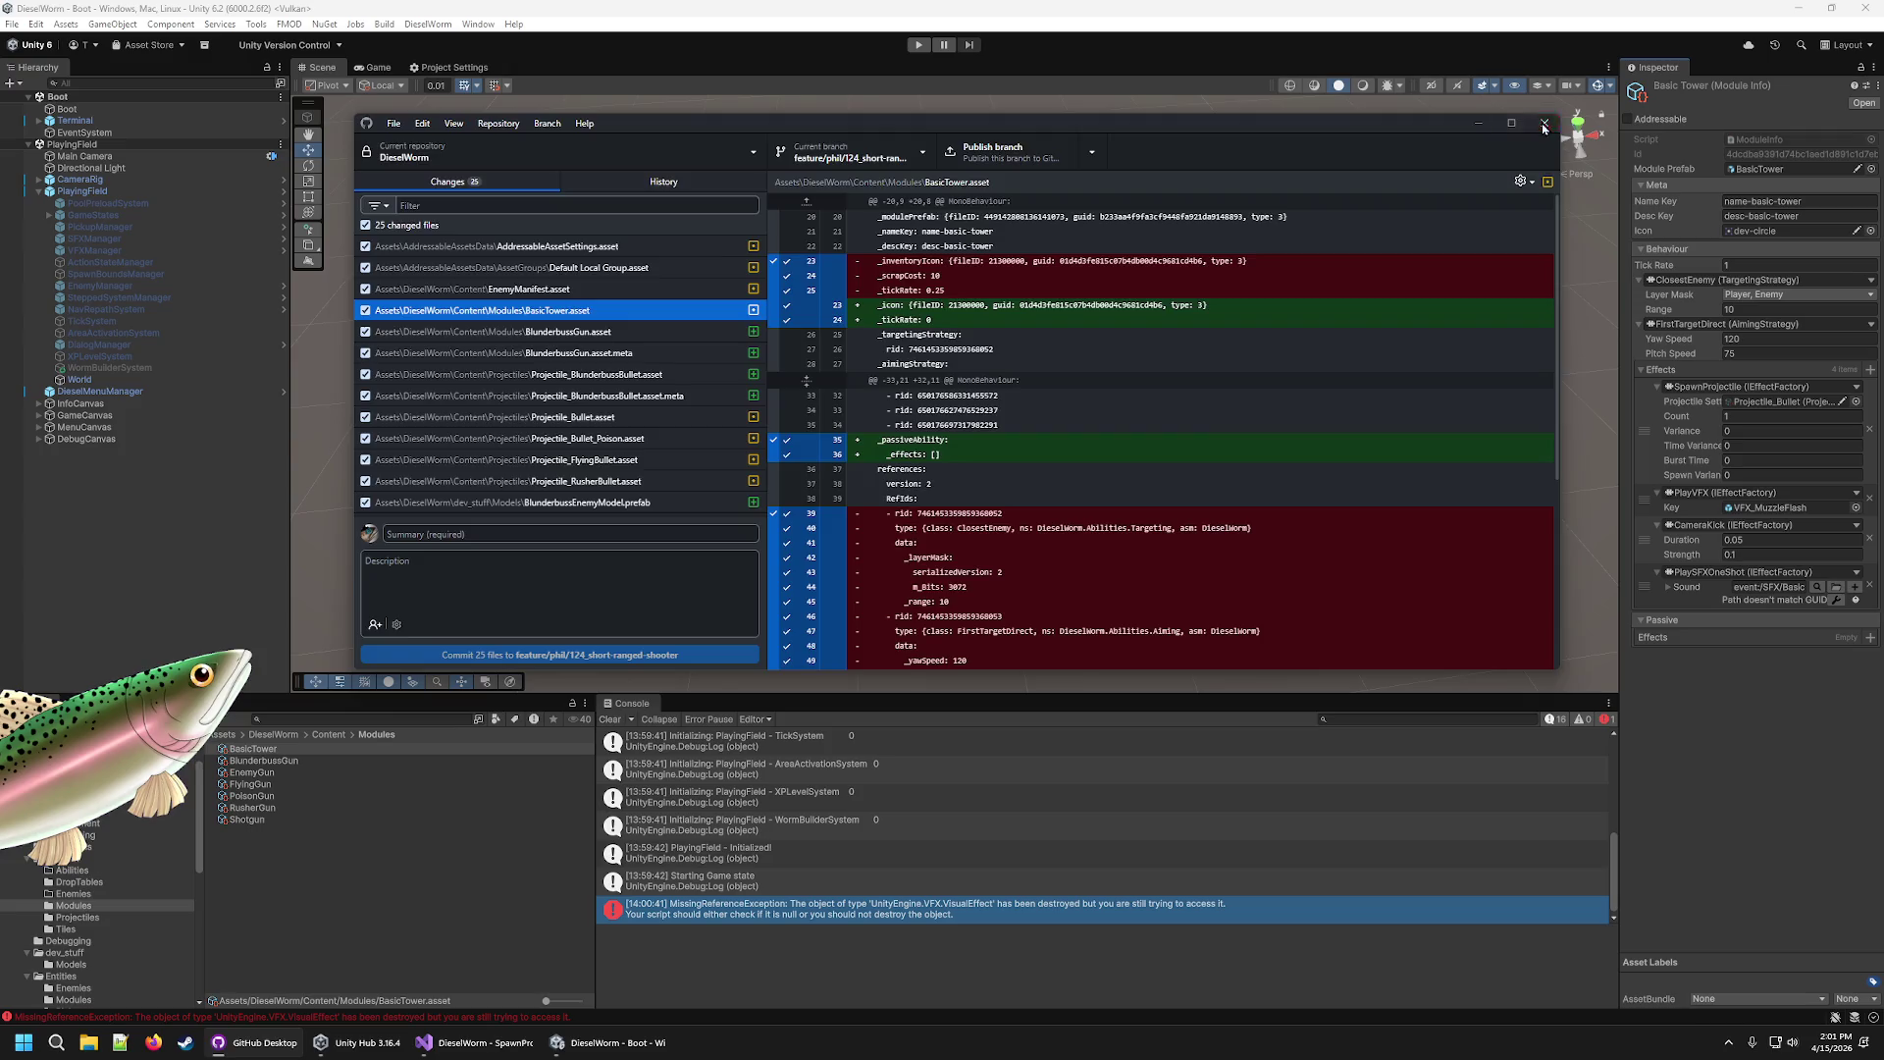
pyautogui.click(1544, 125)
pyautogui.click(1772, 266)
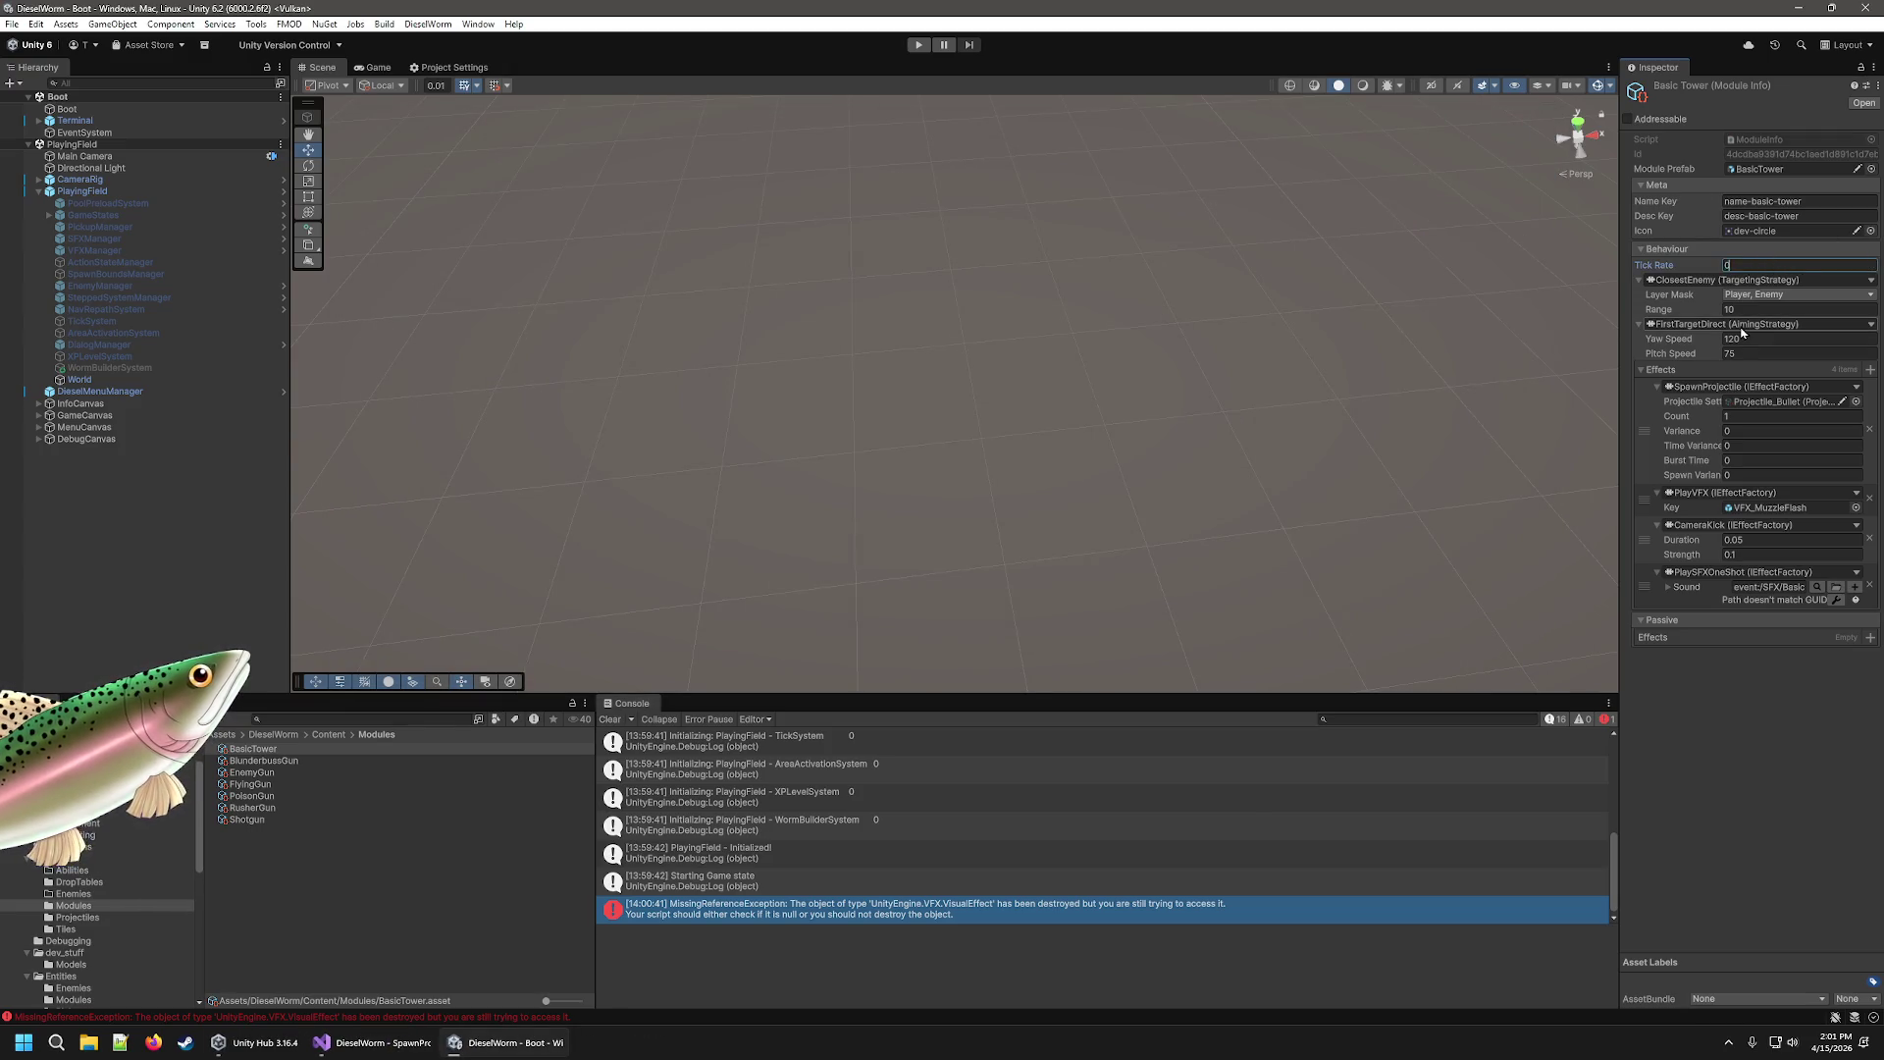
pyautogui.write('0.25')
# Close the accidentally opened Windows Start menu and step through the modules to RusherGun.
pyautogui.click(24, 1042)
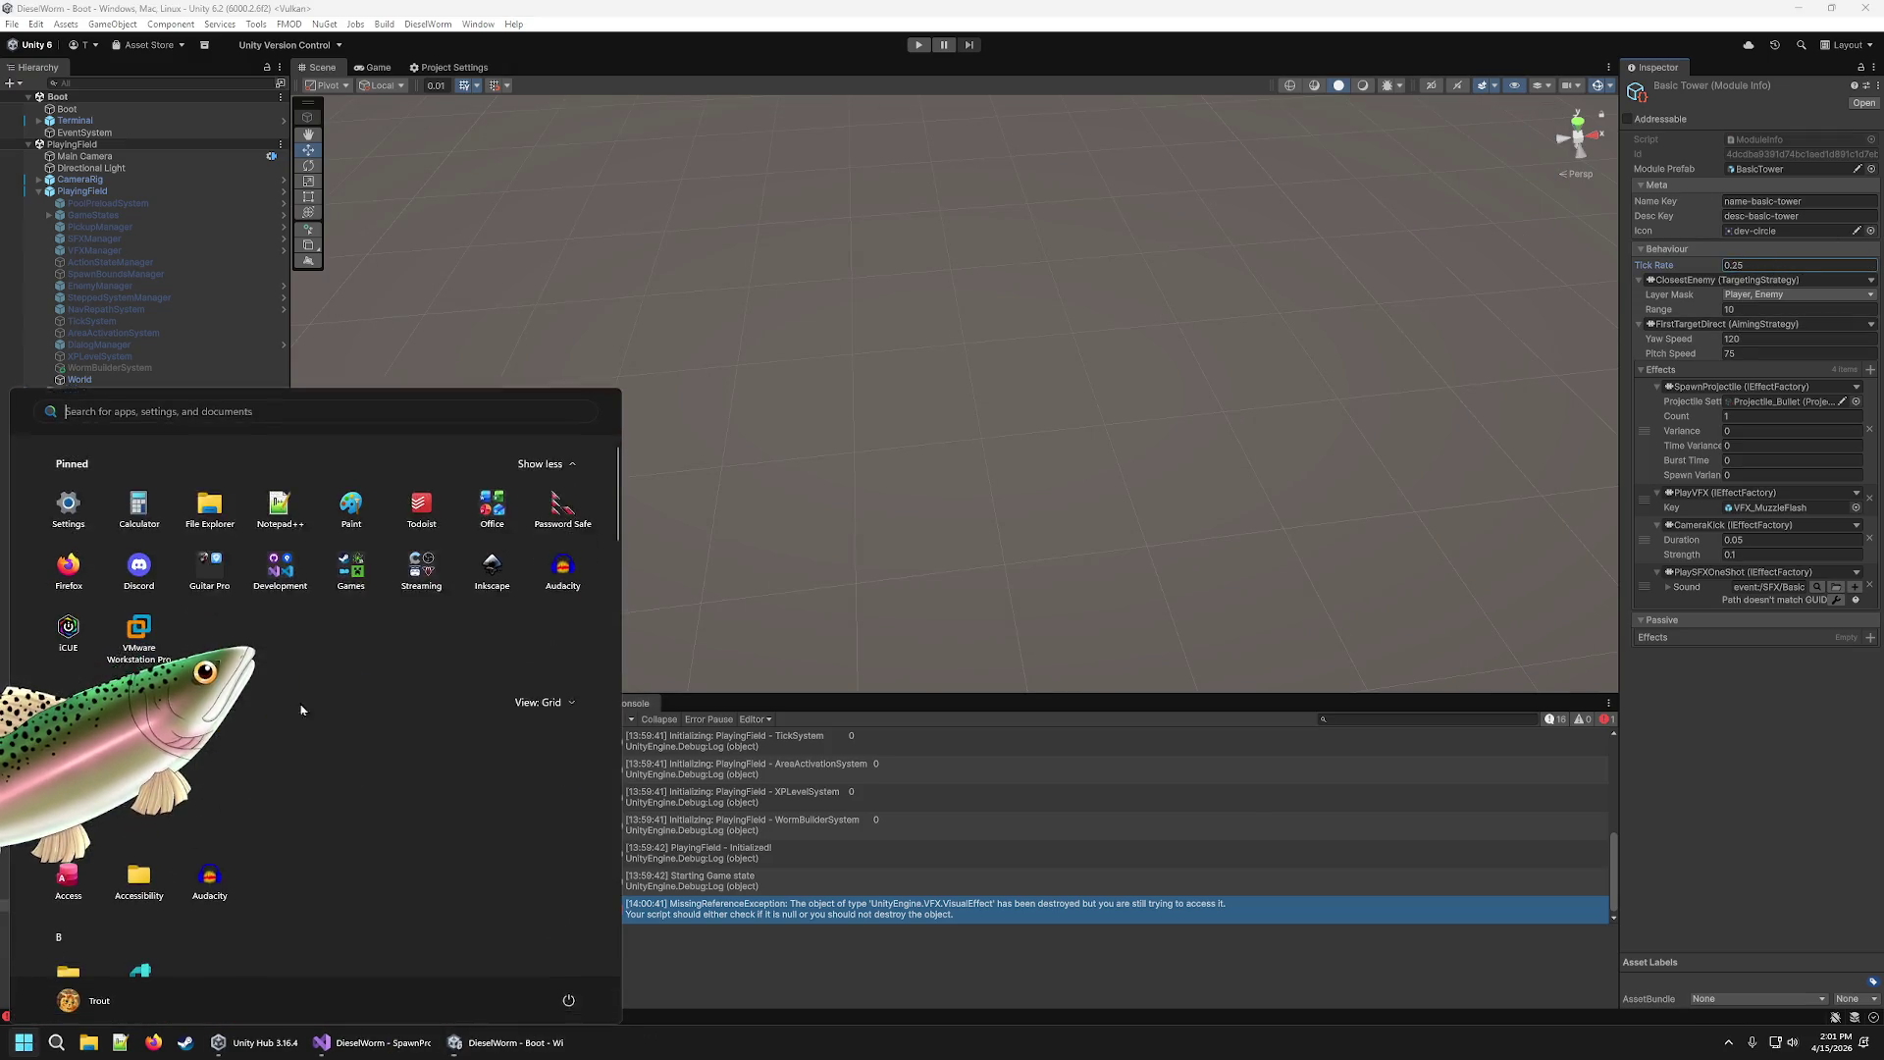
pyautogui.press('super')
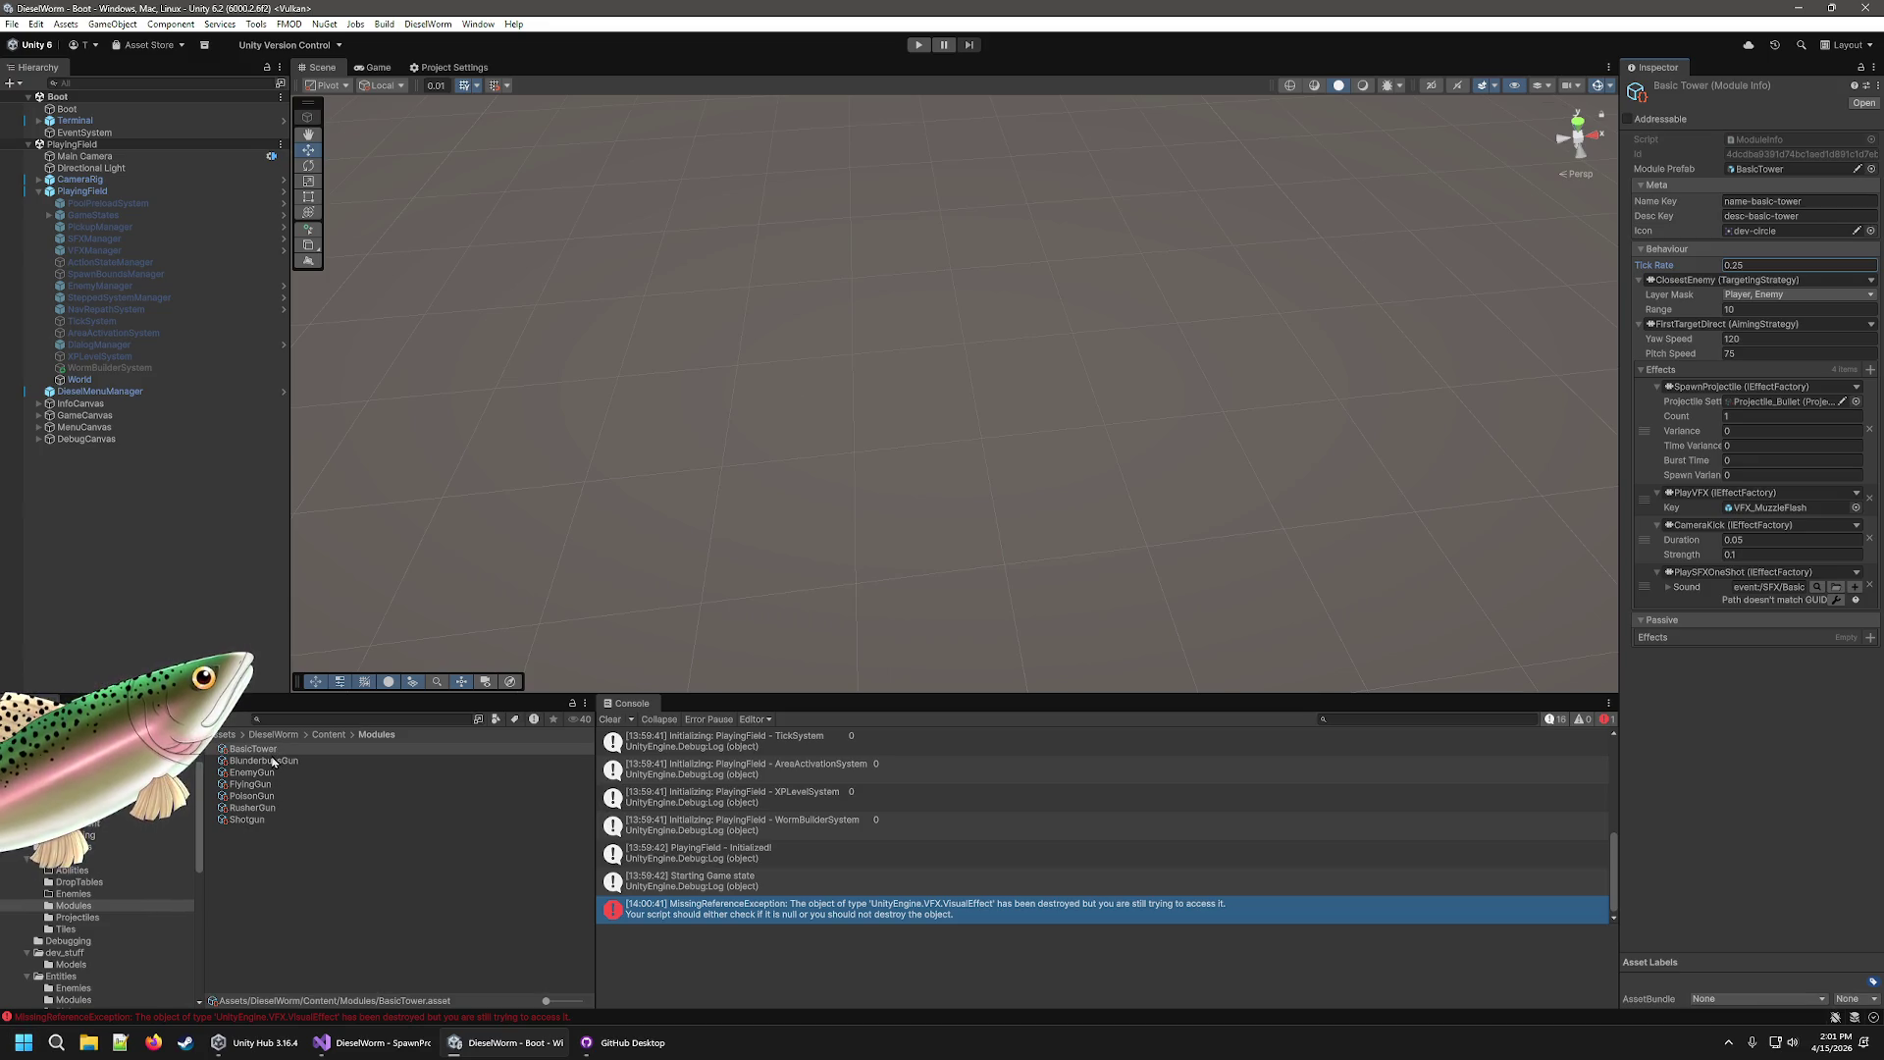
pyautogui.press('Down')
pyautogui.press('Down')
pyautogui.press('Down')
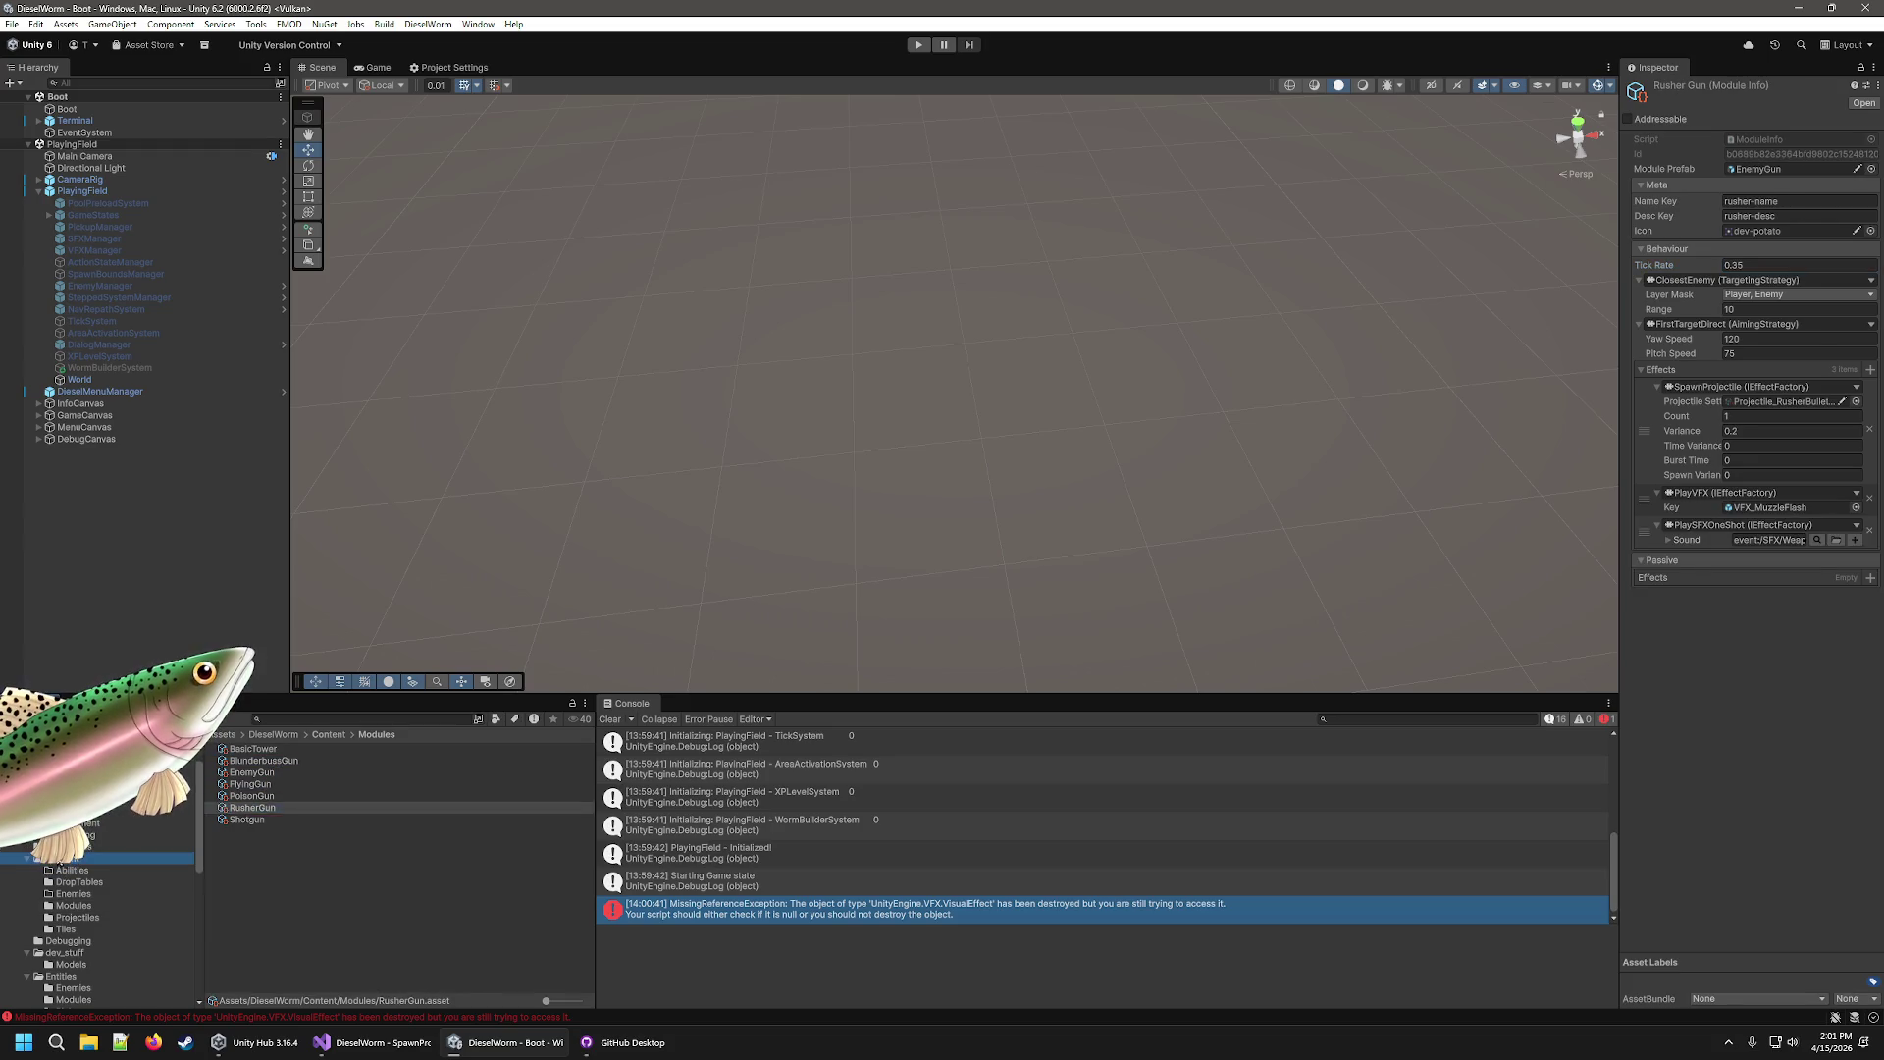
# Open EnemyManifest and drag BlunderbussEnemy, ExploderEnemy and FlyingEnemy into its Enemies slots.
pyautogui.click(59, 858)
pyautogui.click(261, 832)
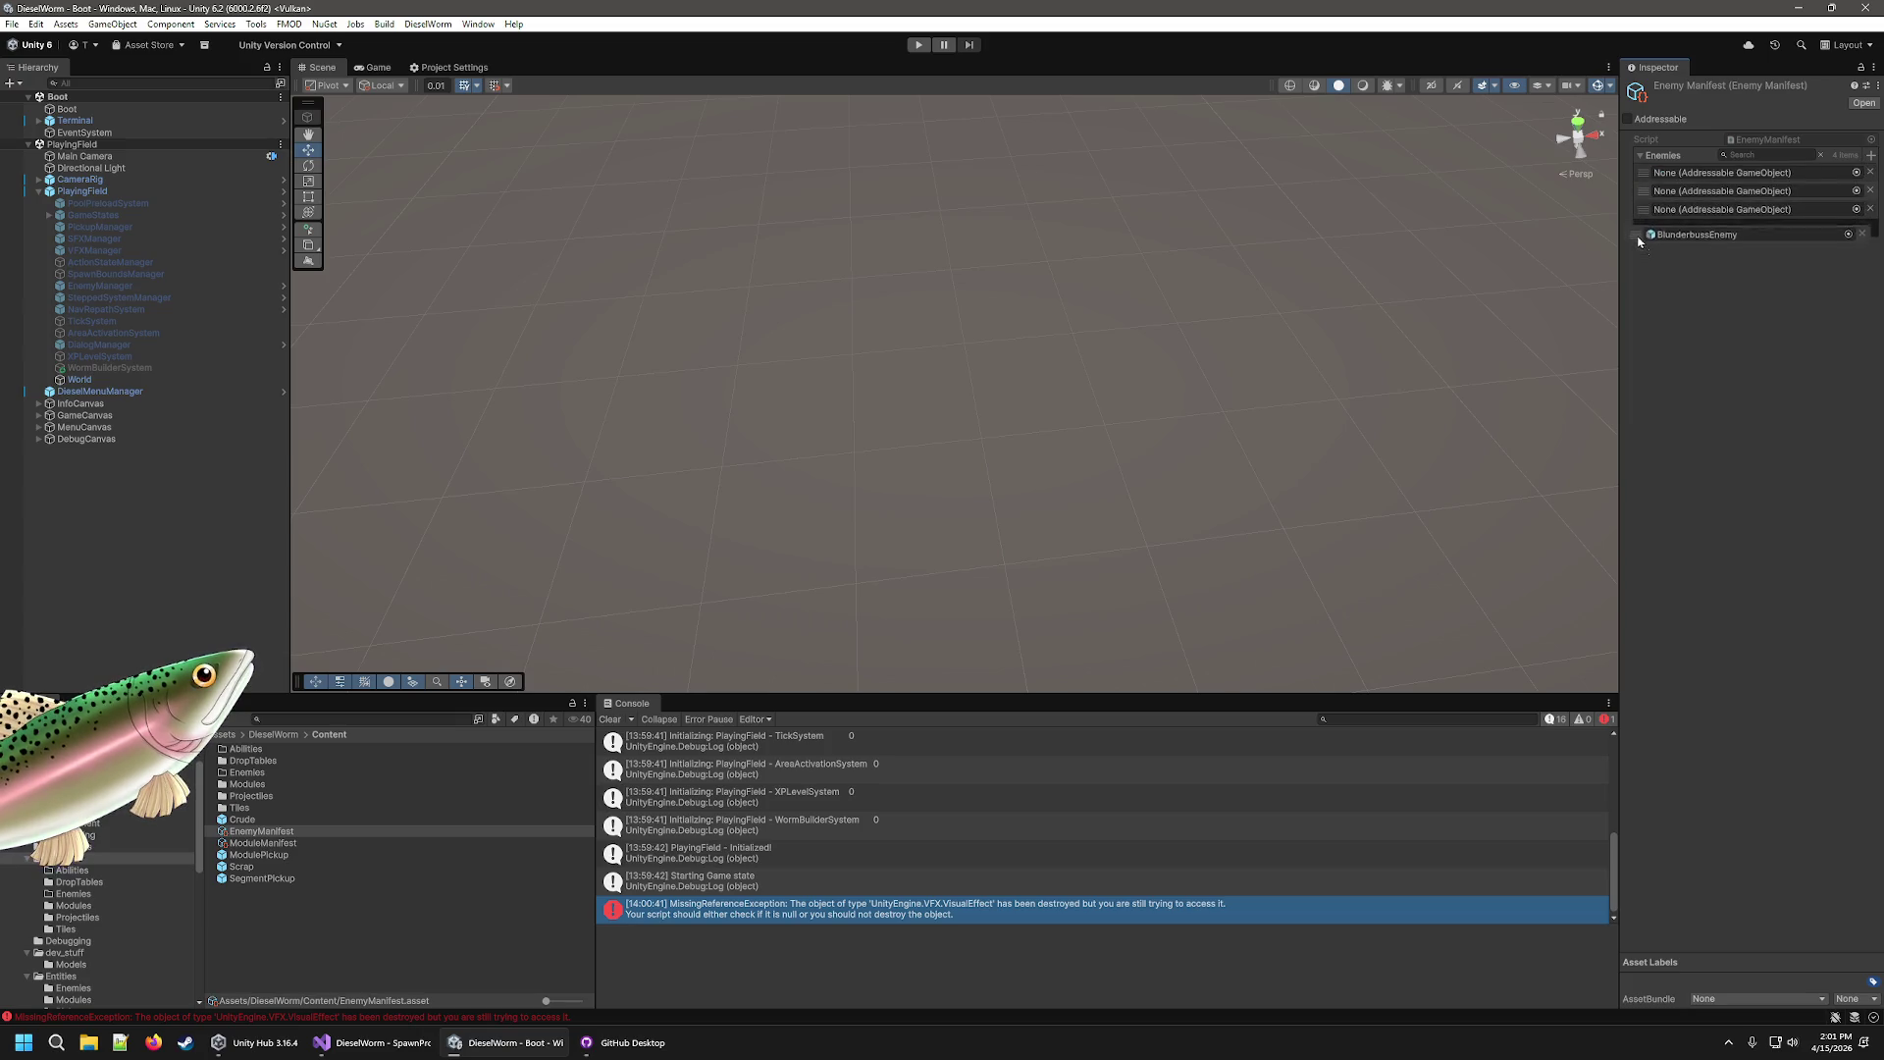
pyautogui.moveTo(1638, 242); pyautogui.dragTo(1639, 235)
pyautogui.scroll(-3, 95, 911)
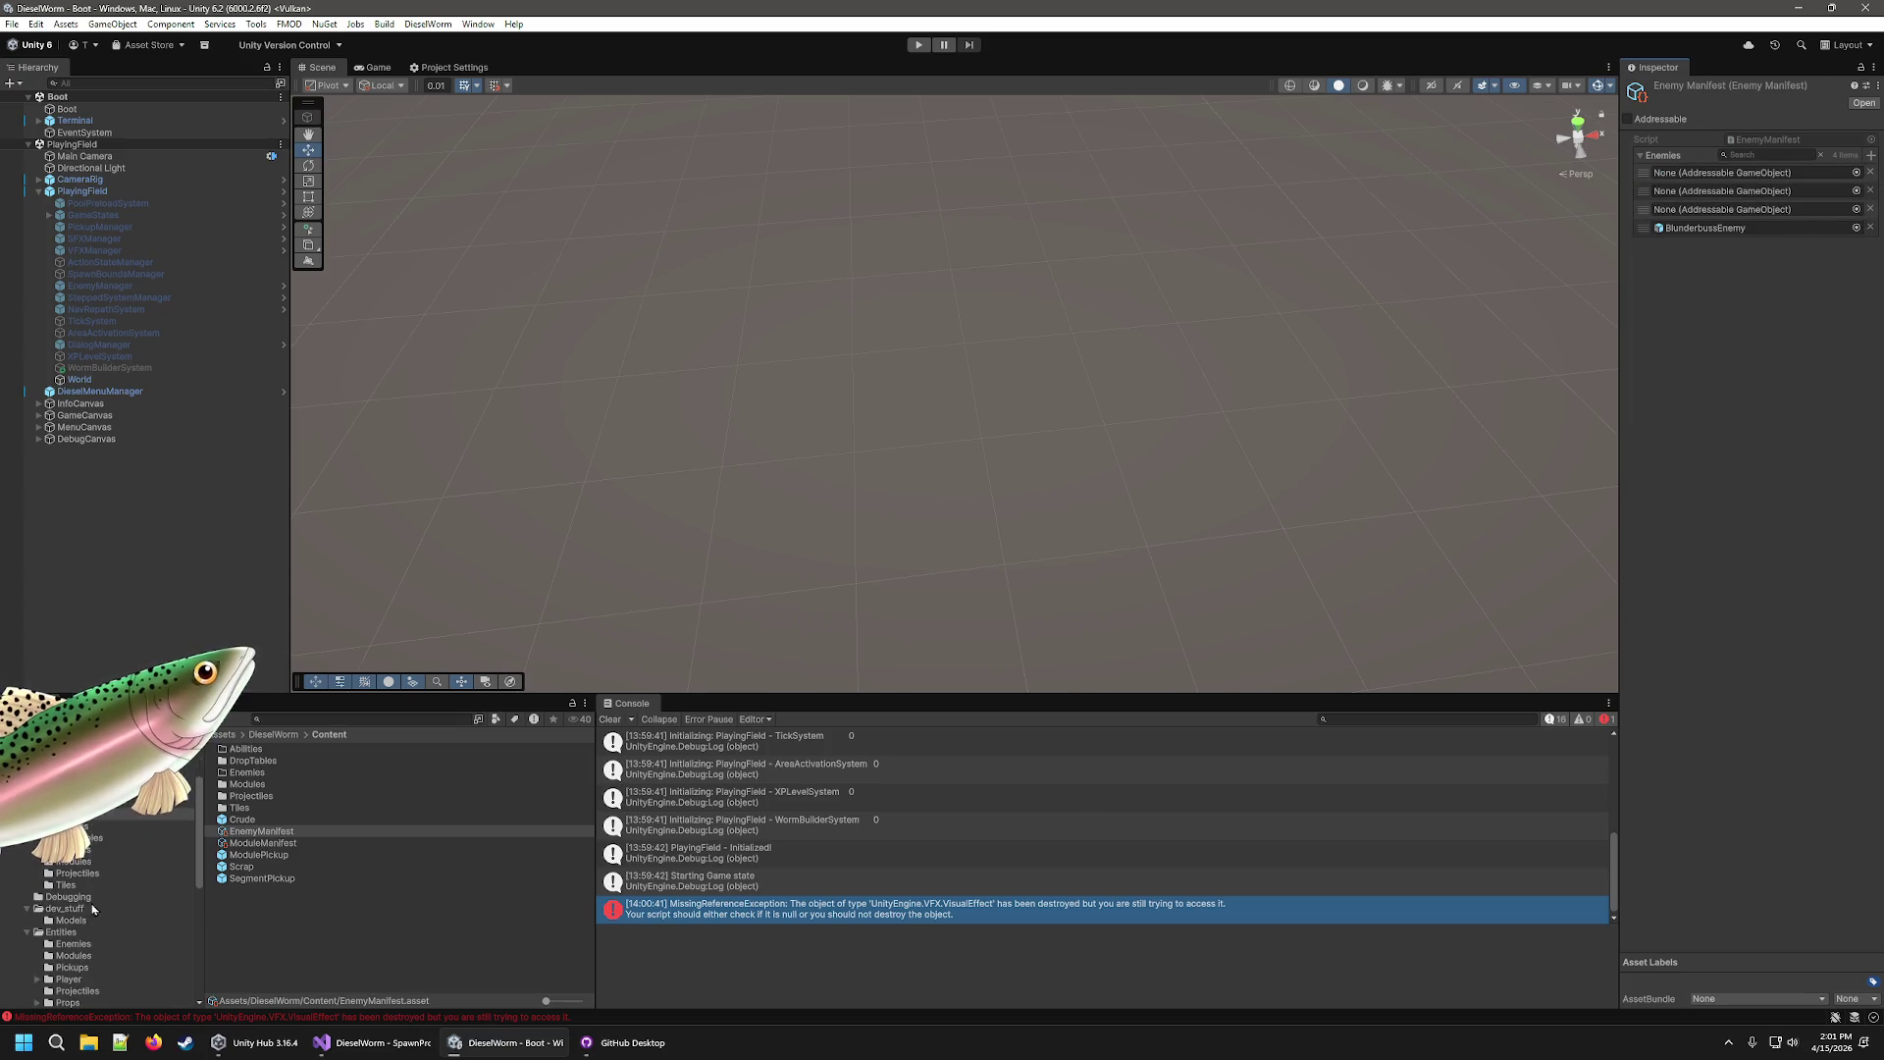
pyautogui.scroll(-3, 64, 960)
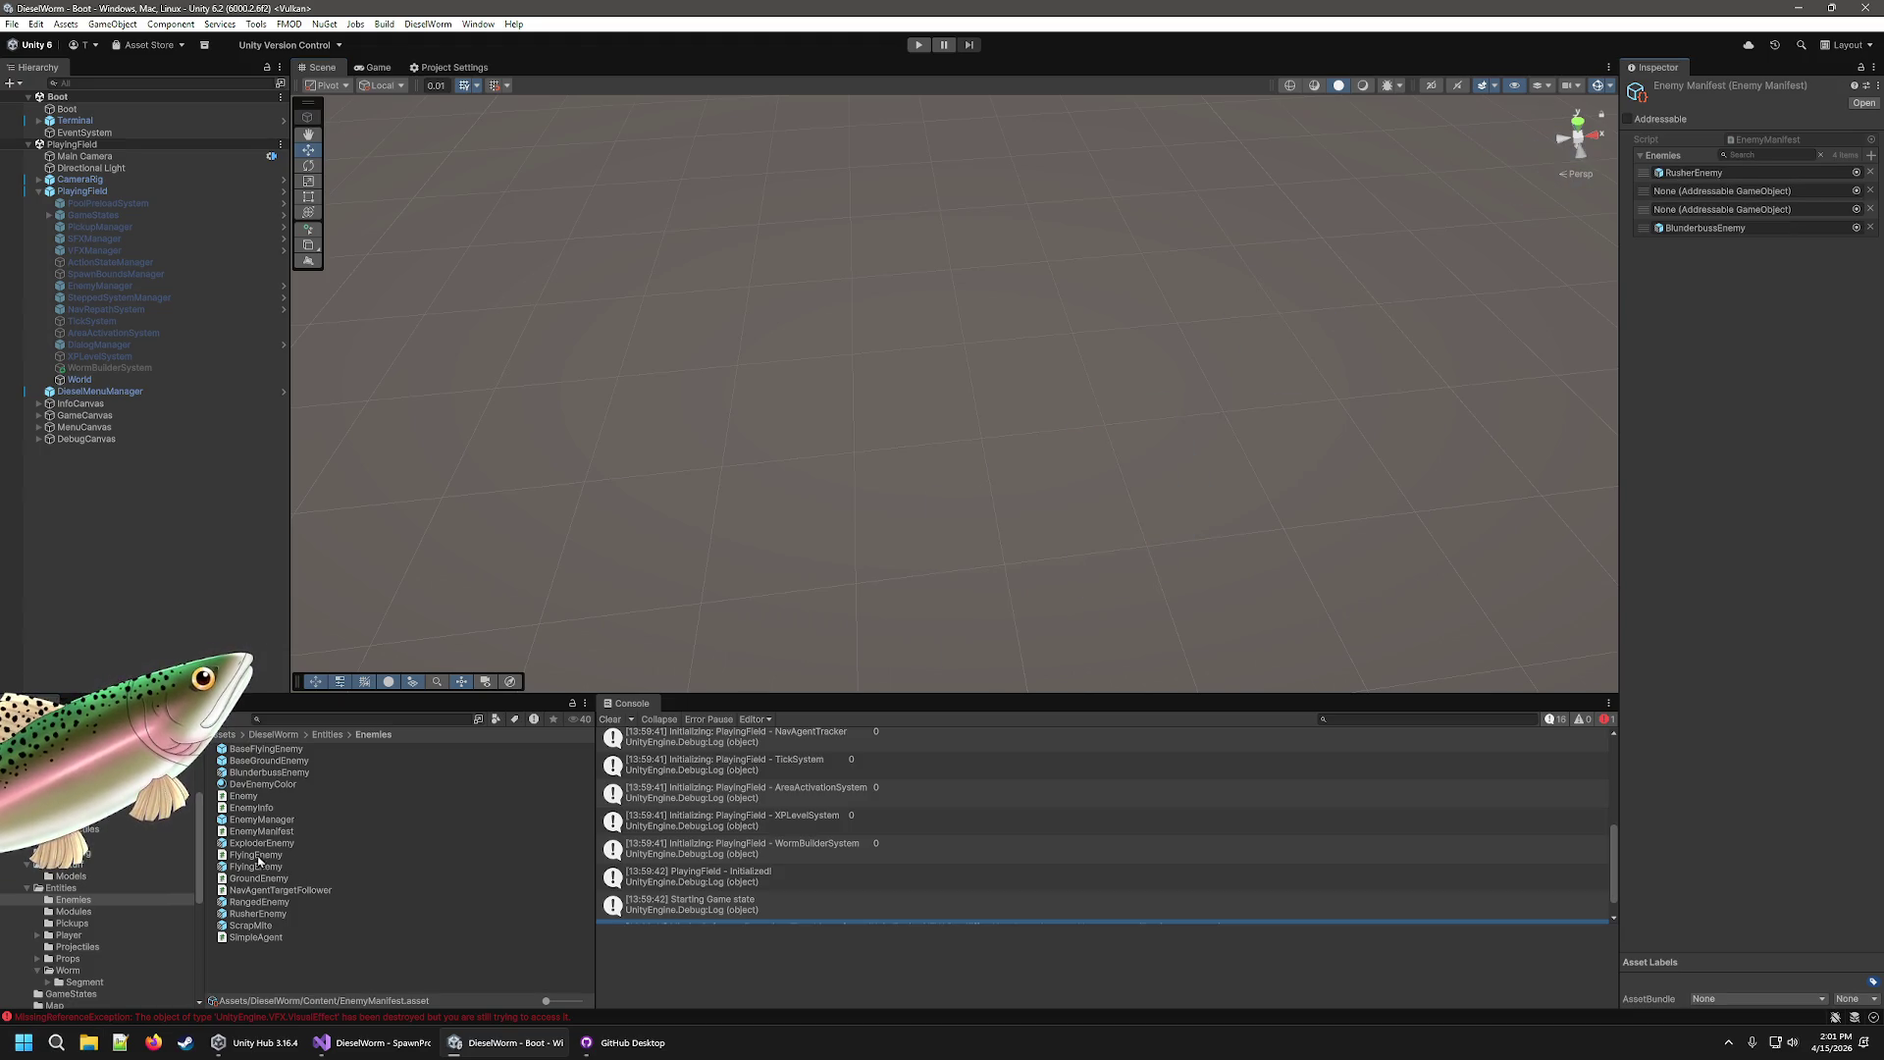
pyautogui.moveTo(259, 860)
pyautogui.mouseDown()
pyautogui.moveTo(687, 638)
pyautogui.moveTo(1802, 192)
pyautogui.mouseUp()
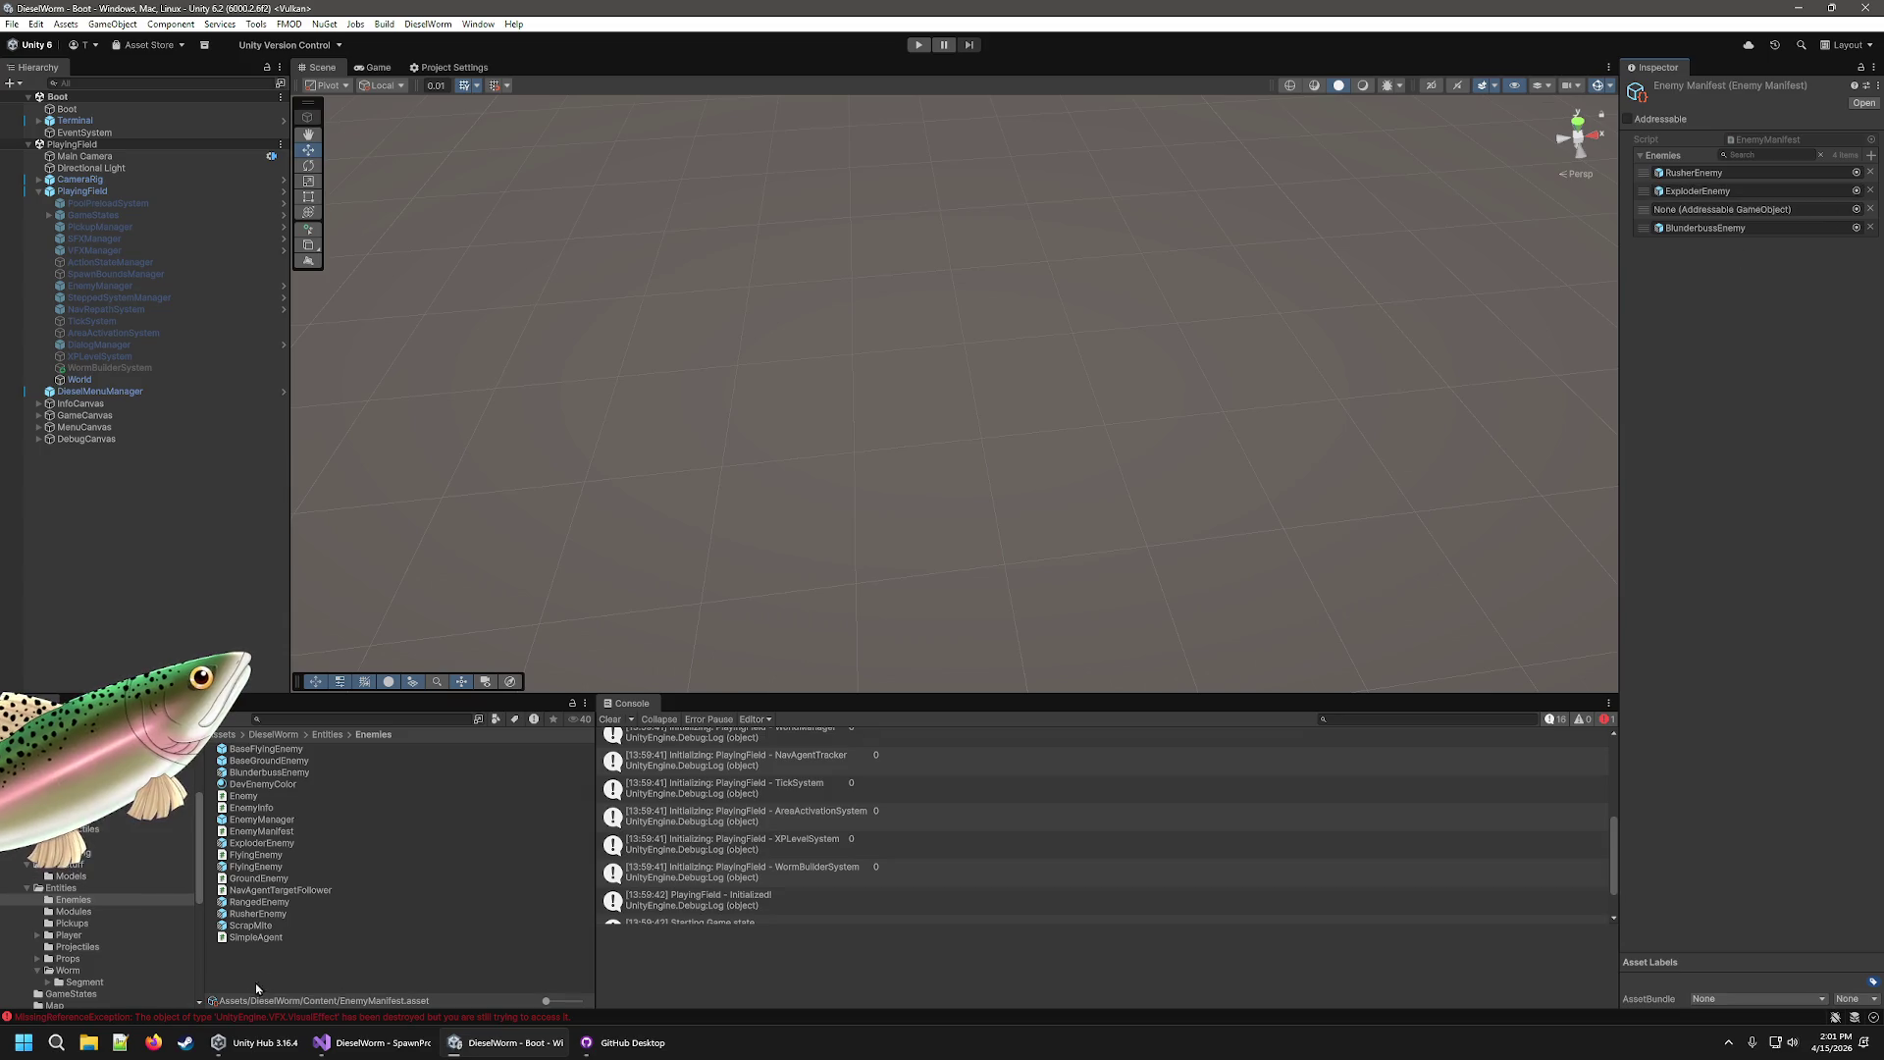
pyautogui.moveTo(256, 868)
pyautogui.mouseDown()
pyautogui.moveTo(1514, 286)
pyautogui.moveTo(1732, 211)
pyautogui.mouseUp()
pyautogui.click(832, 282)
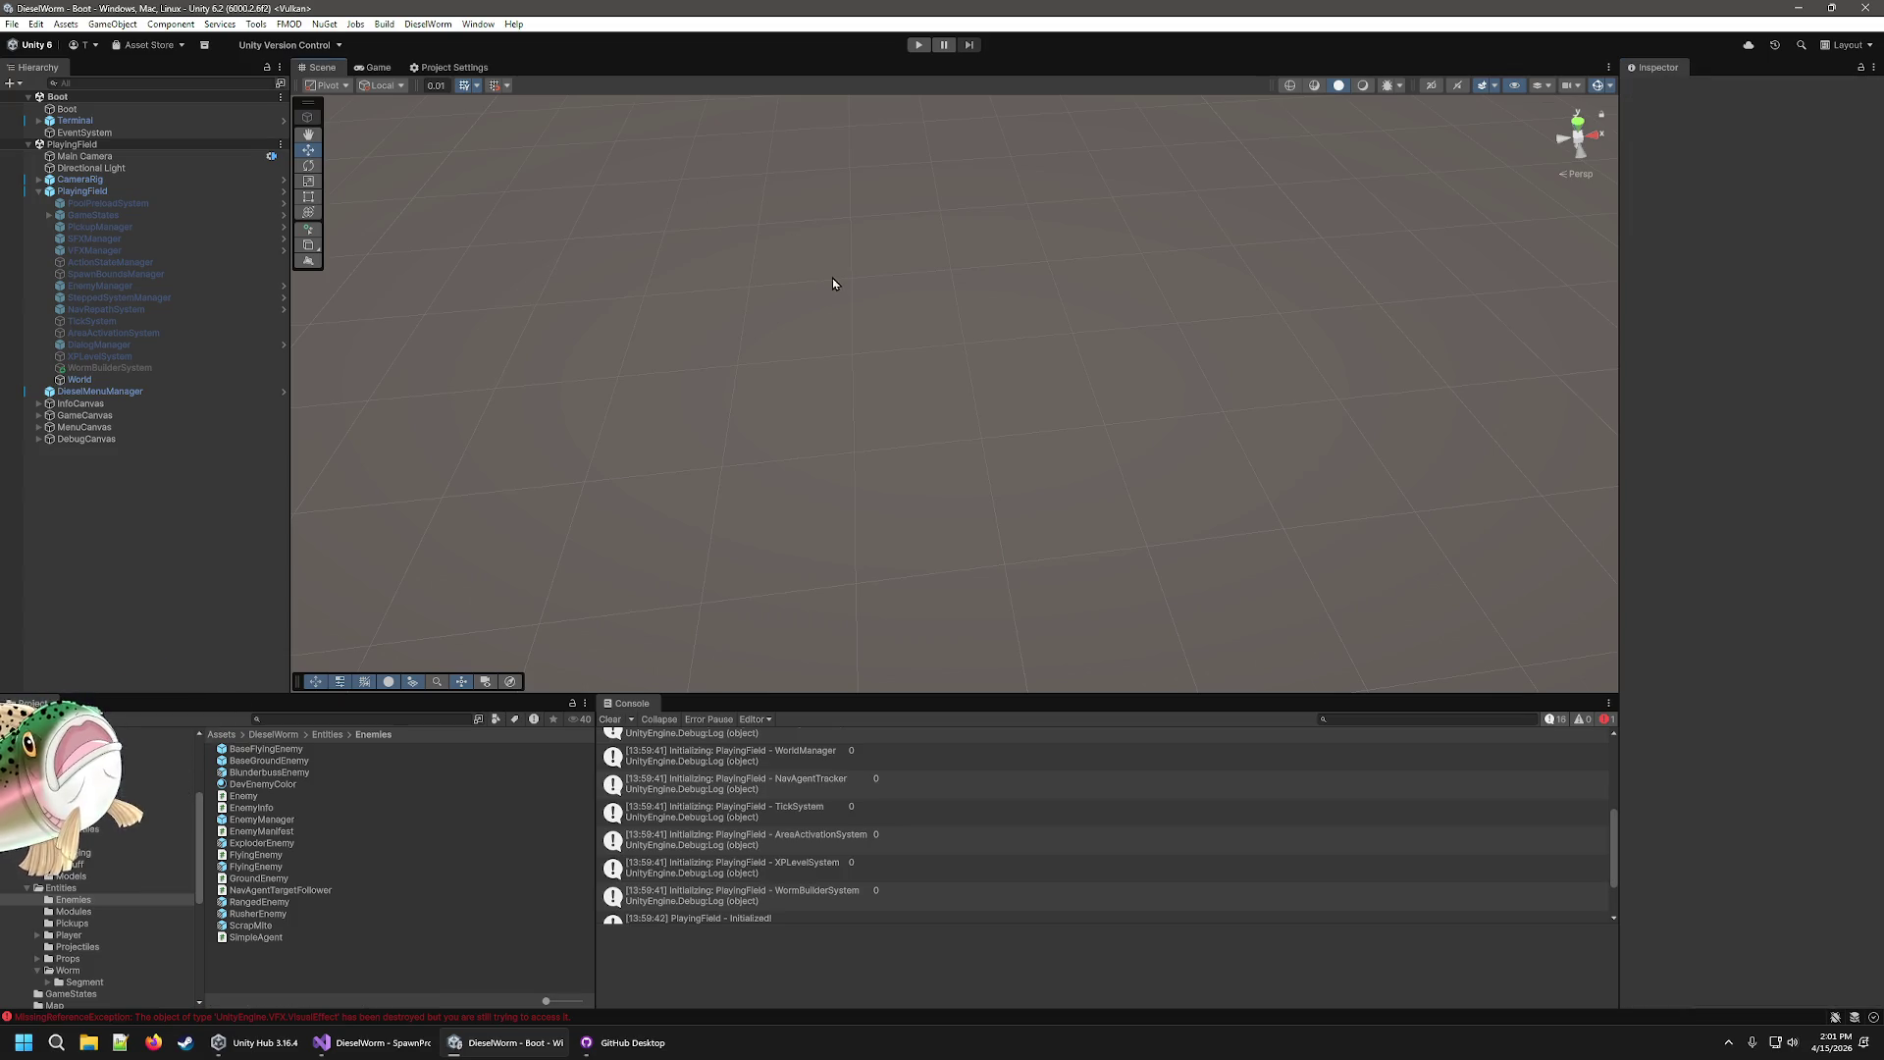
# Play briefly as Flying, Rusher and Blunderbuss enemies spawn, then stop with Ctrl+P.
pyautogui.click(921, 45)
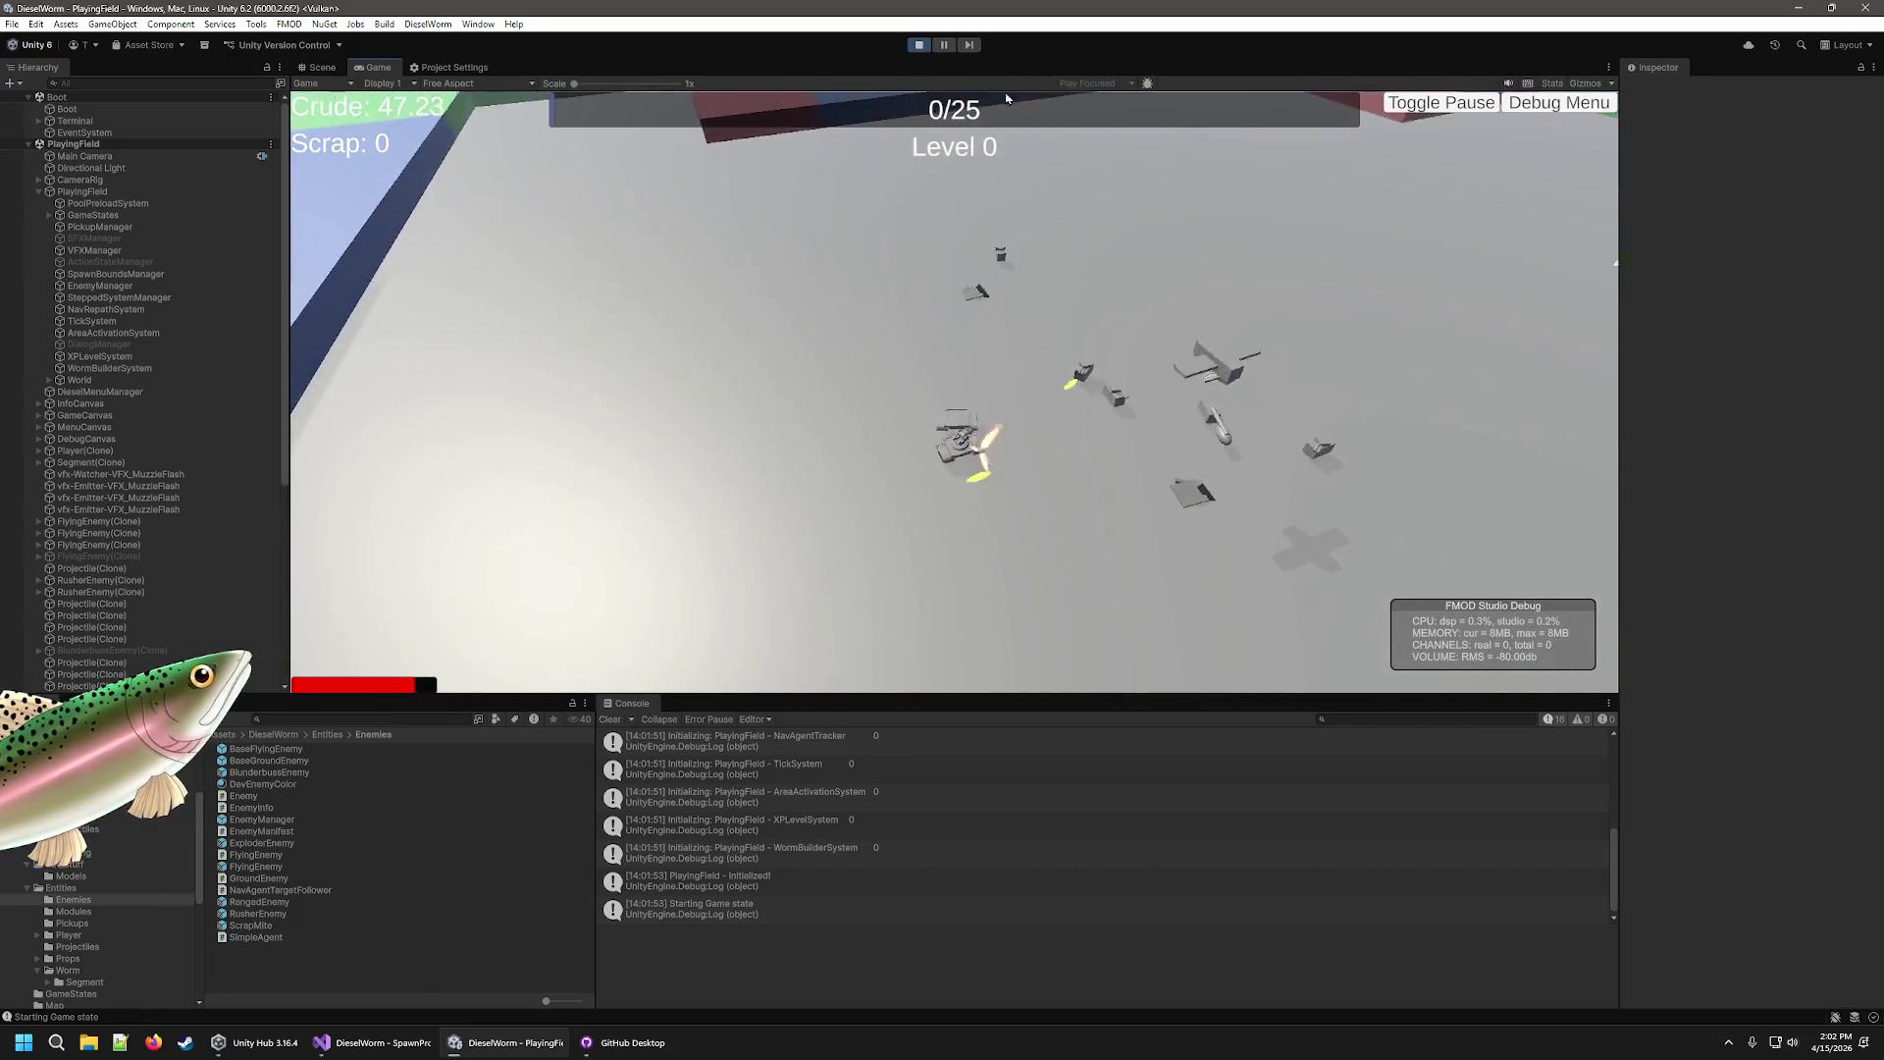
pyautogui.hotkey('ctrl', 'p')
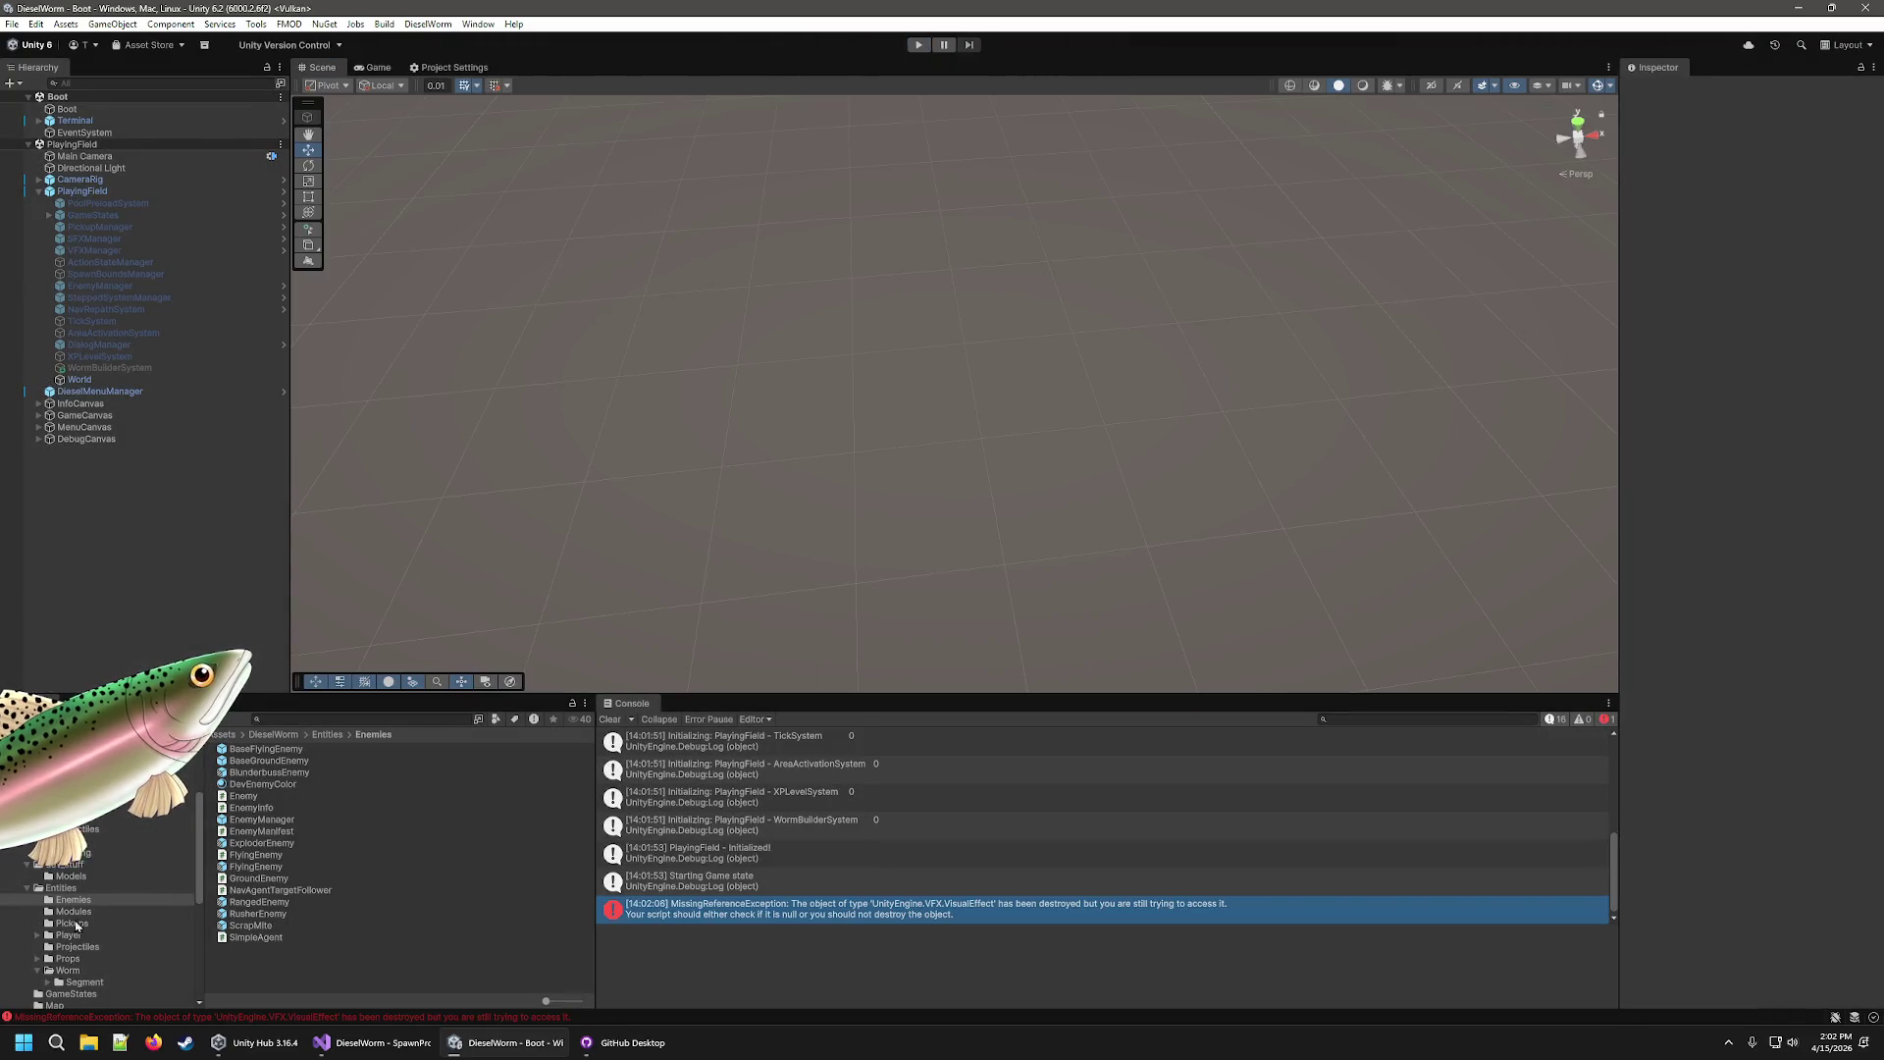
# Look through BasicTower and the EnemyBullet, Poison and FlyingBullet projectile settings.
pyautogui.click(88, 817)
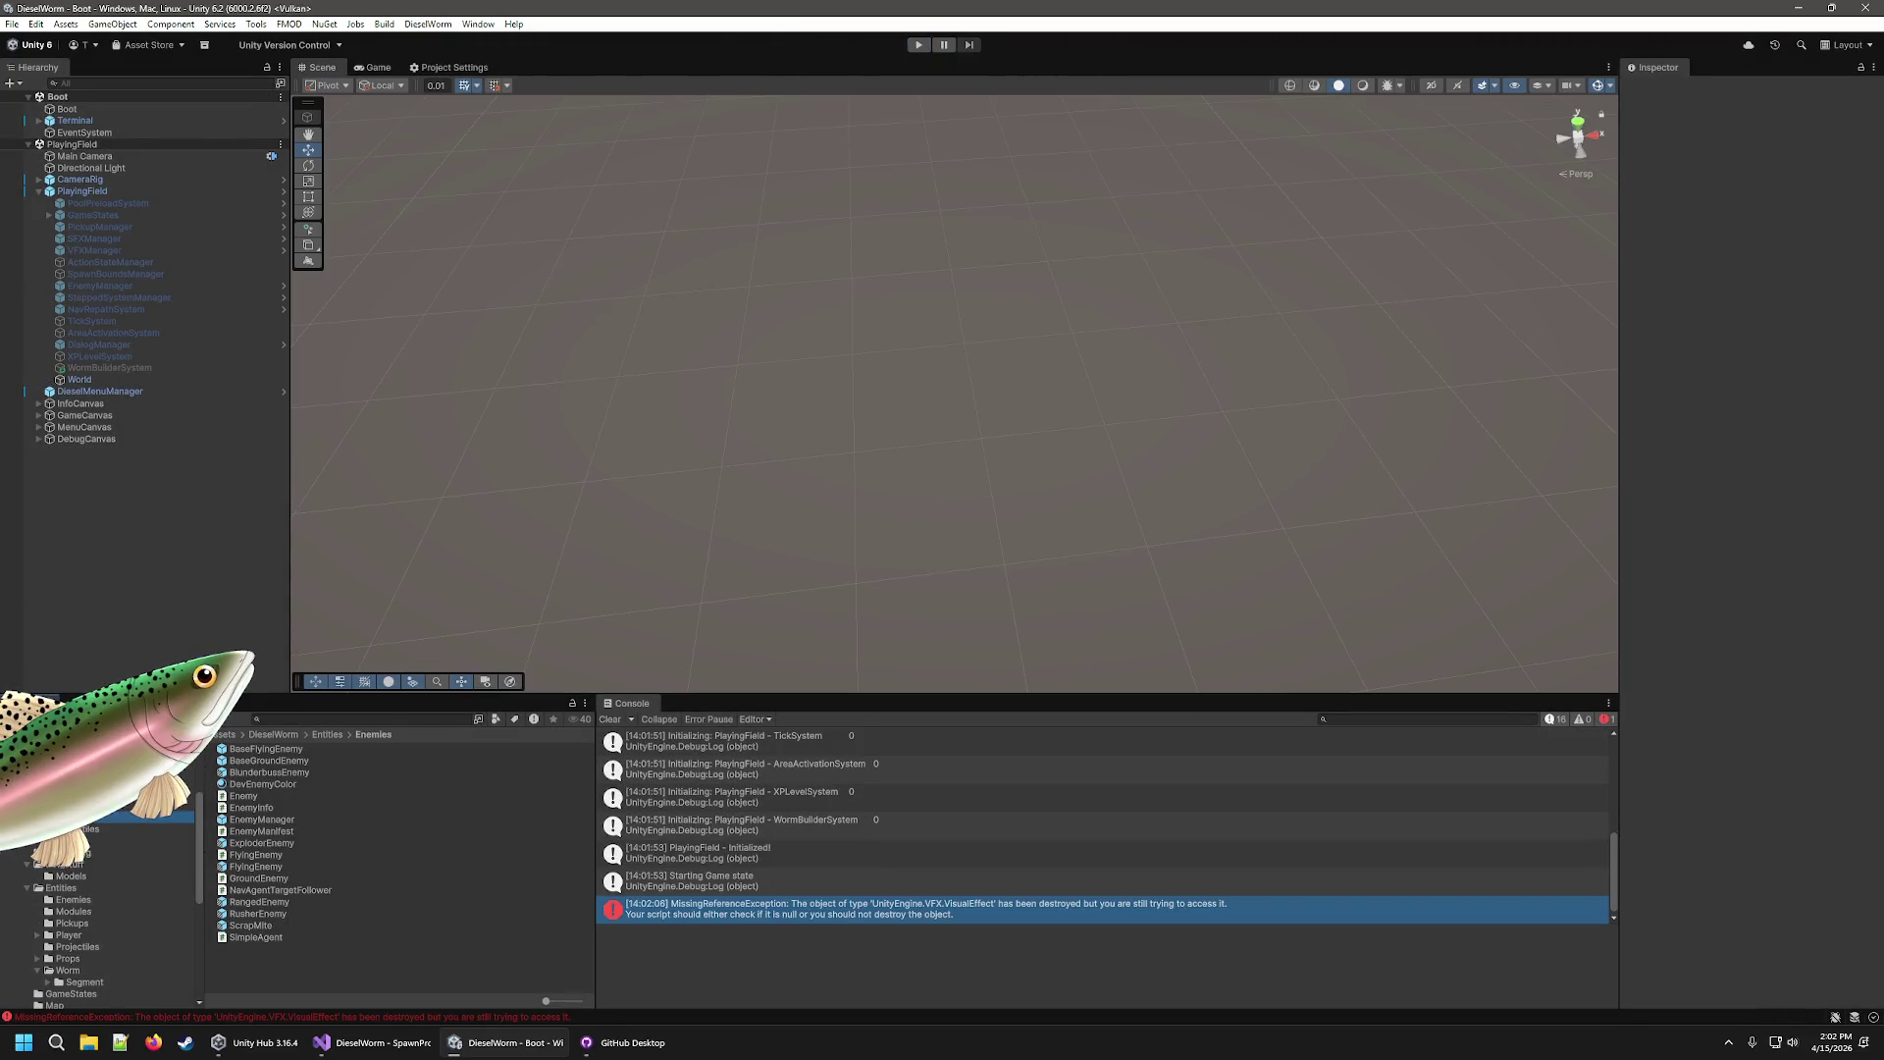
pyautogui.click(267, 750)
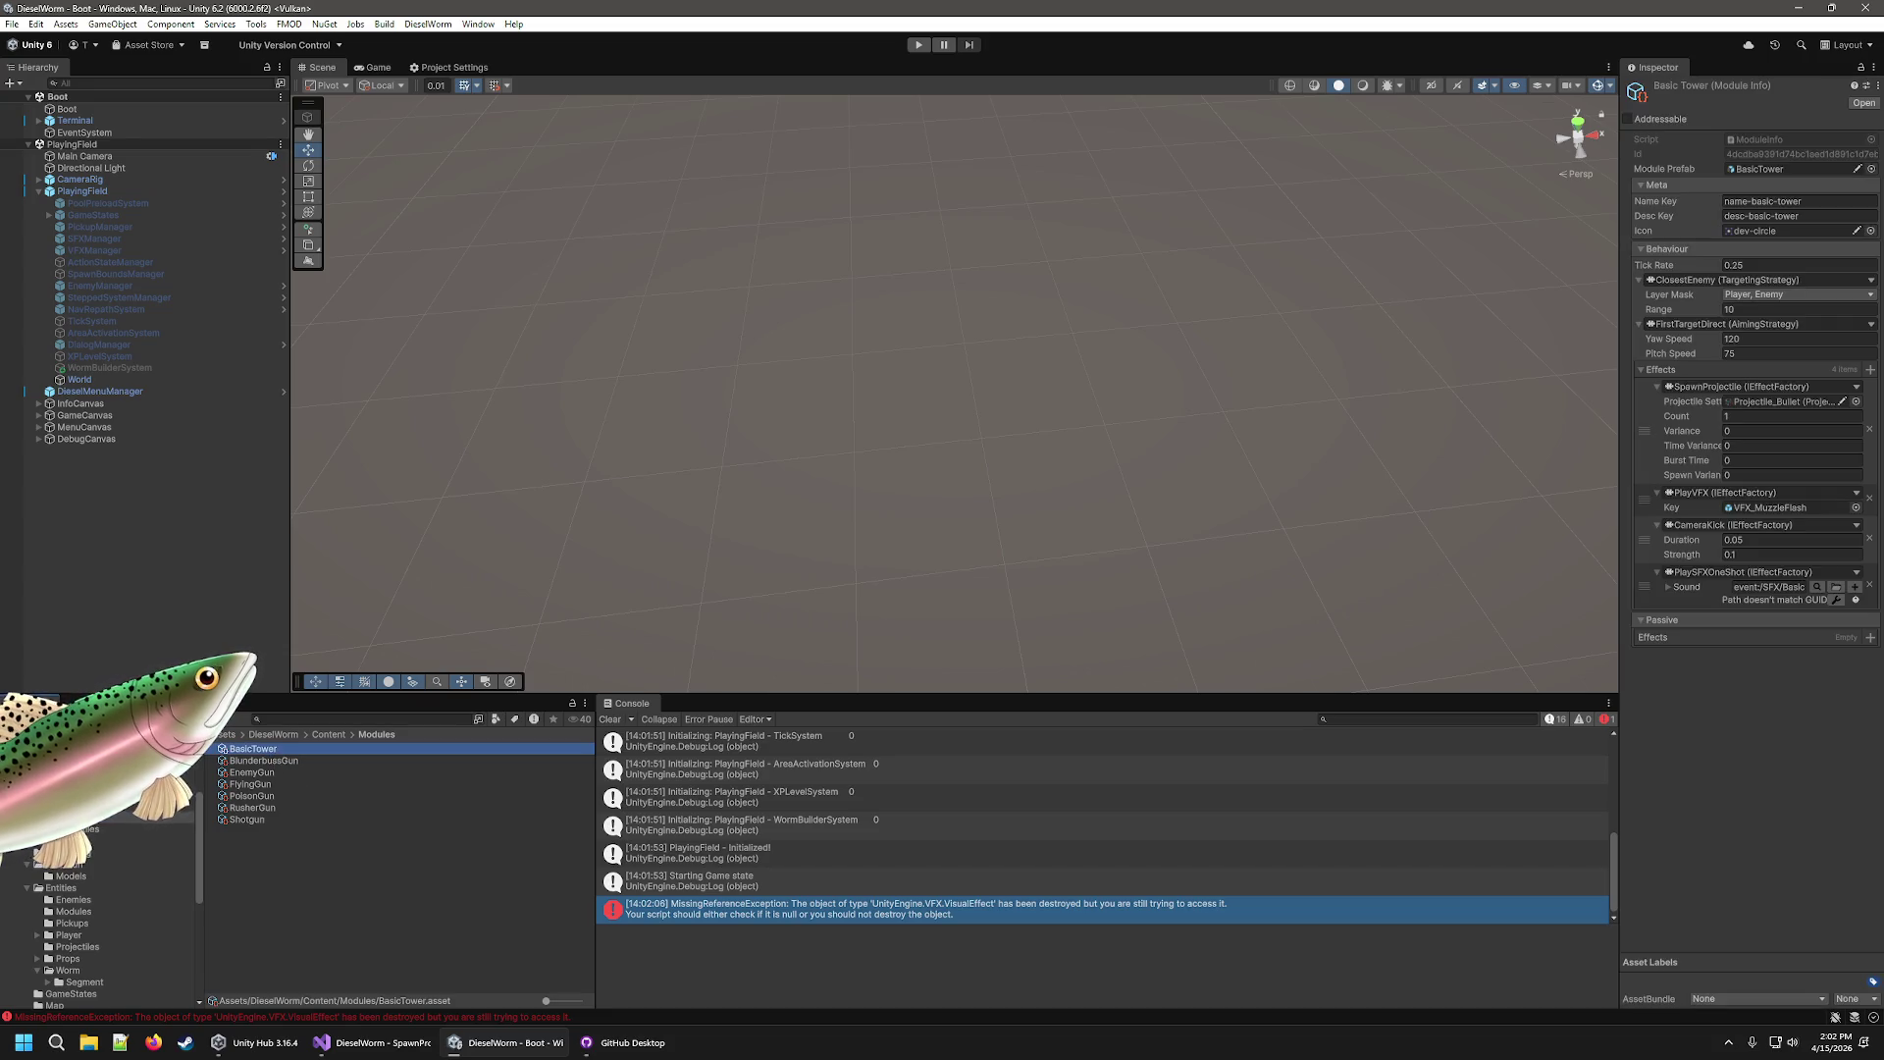
pyautogui.click(79, 828)
pyautogui.click(262, 761)
pyautogui.click(297, 784)
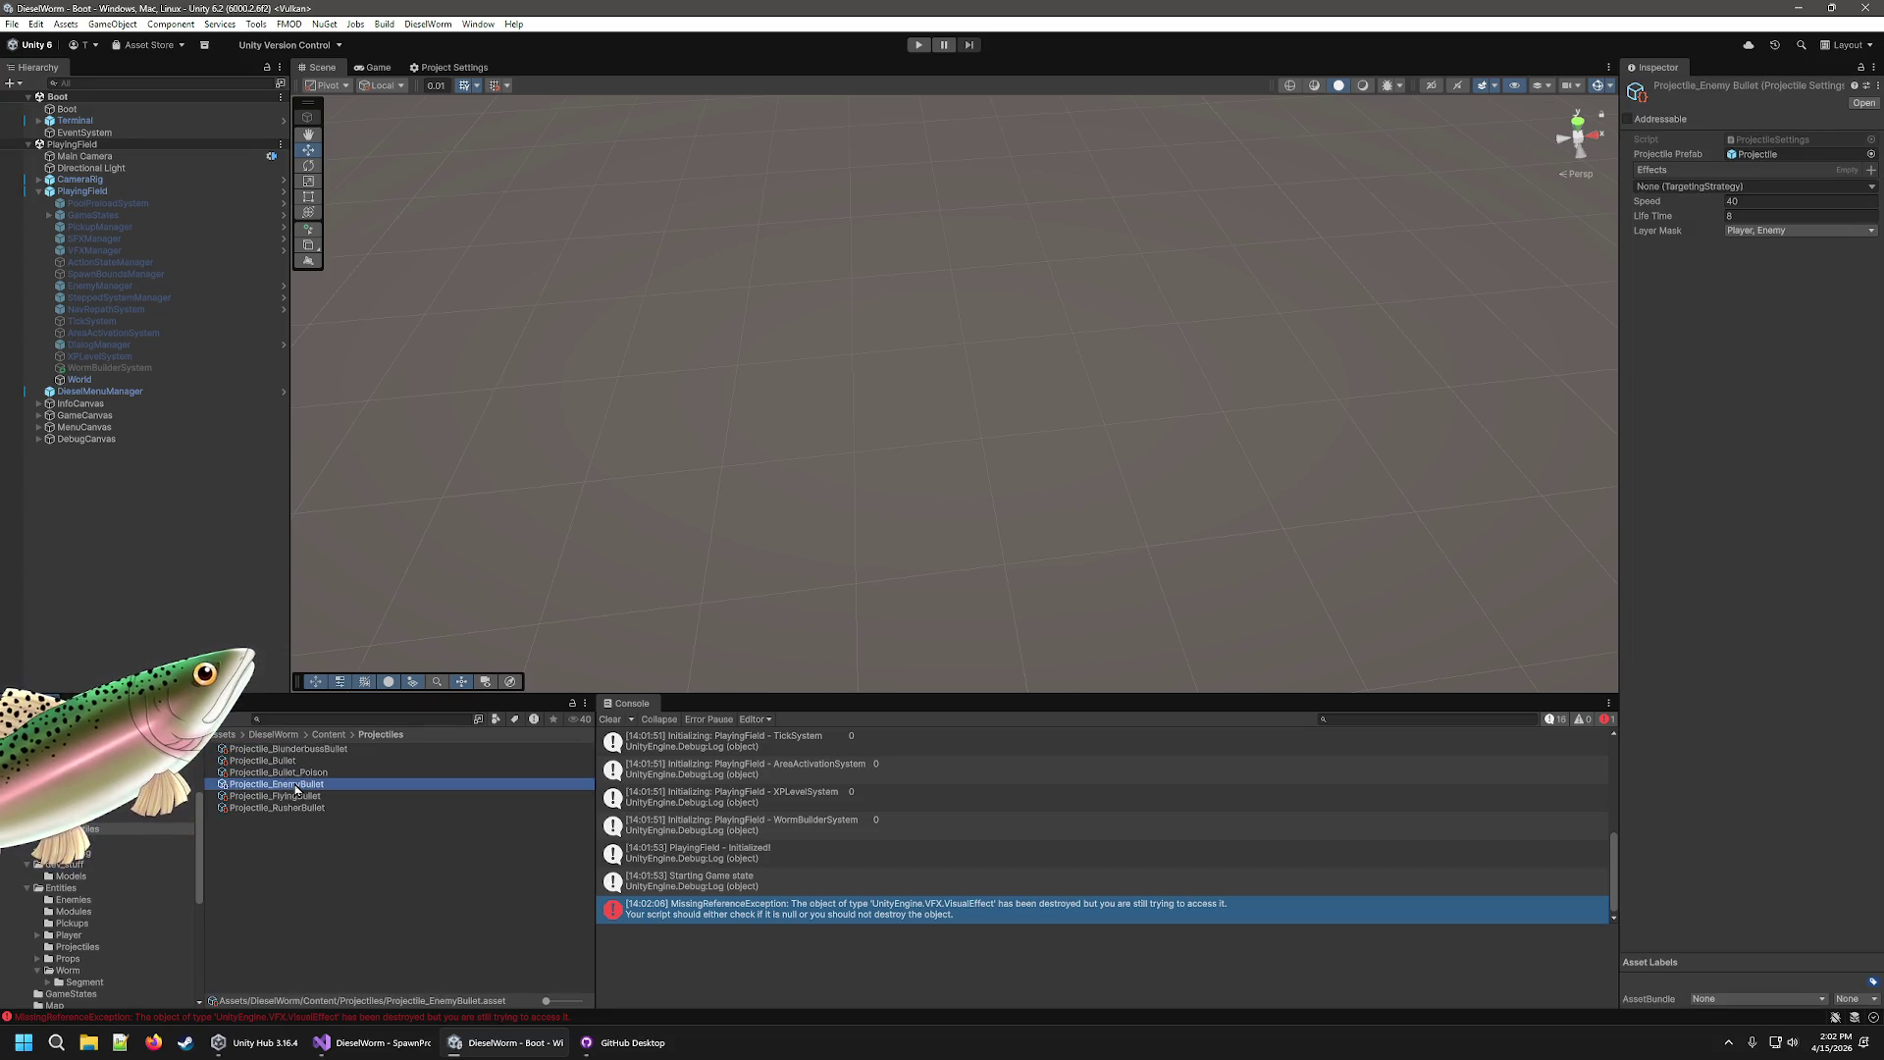
pyautogui.click(295, 777)
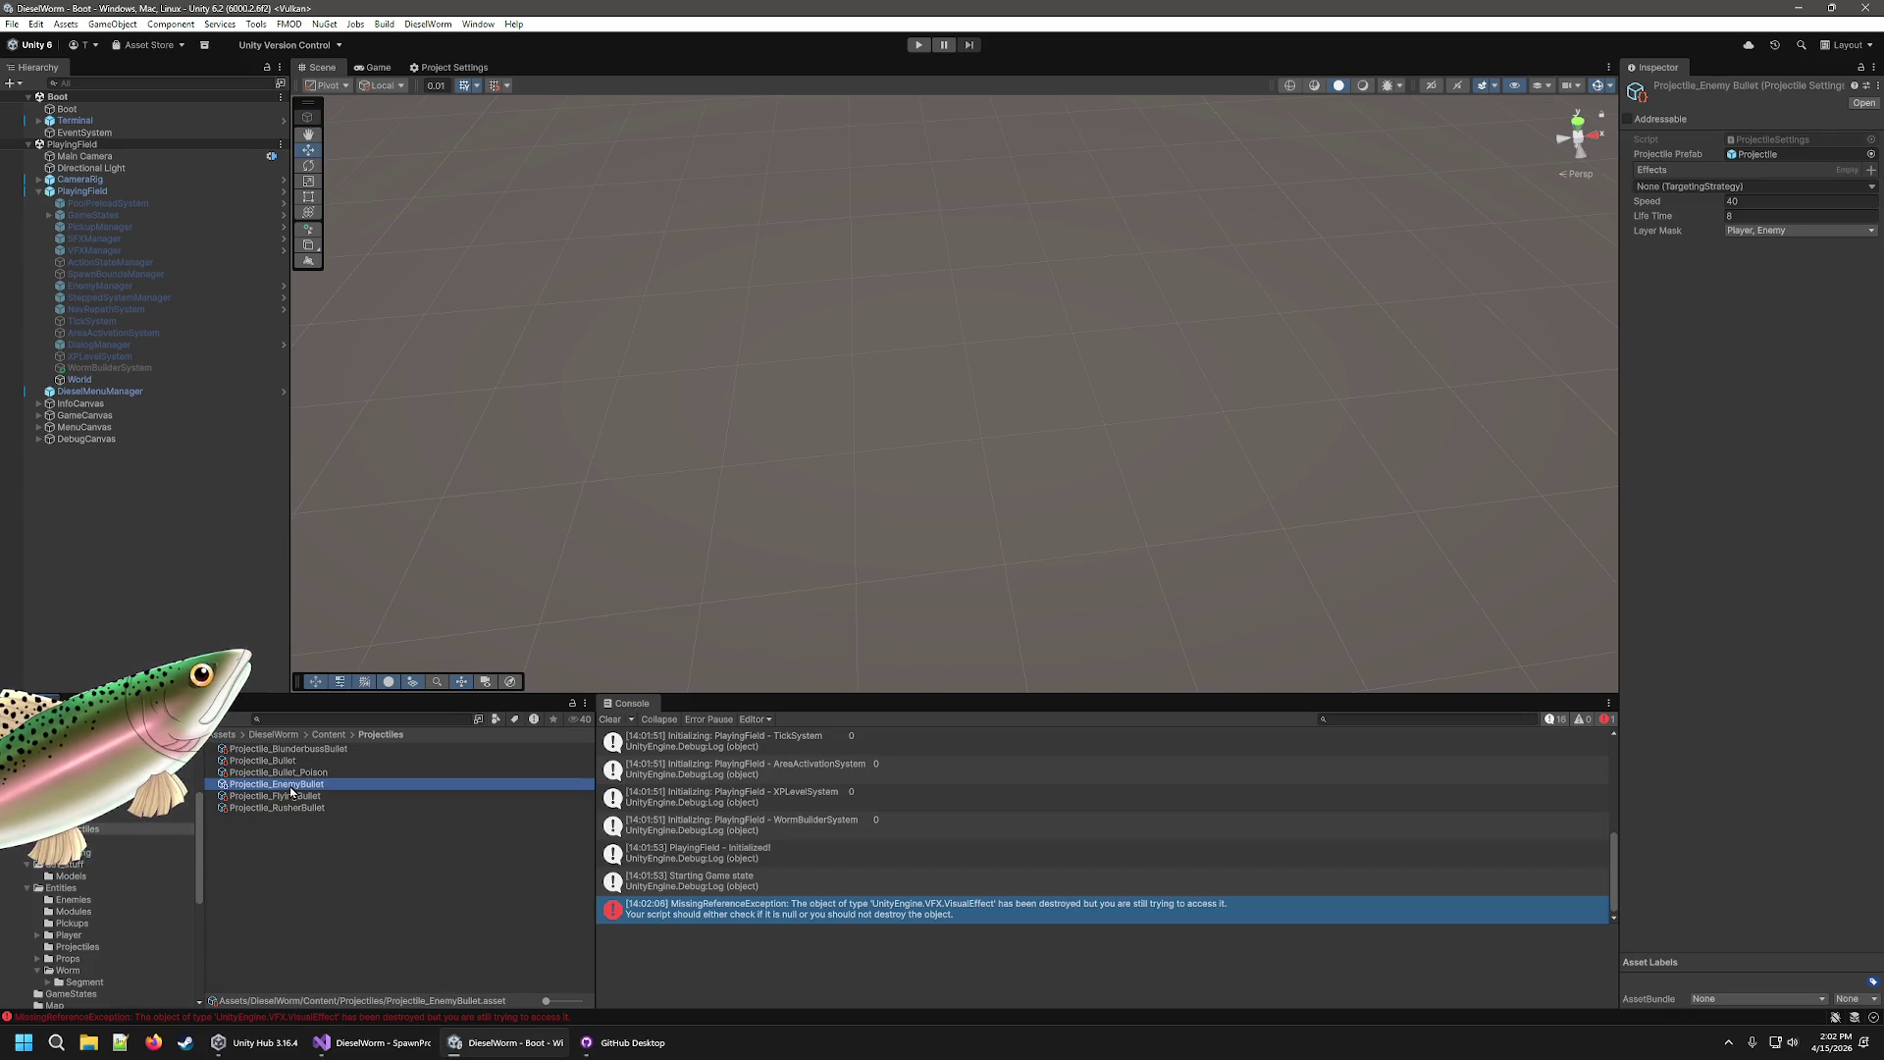
pyautogui.click(275, 796)
# Check the BasicTower, BlunderbussGun and FlyingGun modules, browsing FlyingGun's sound events.
pyautogui.click(98, 816)
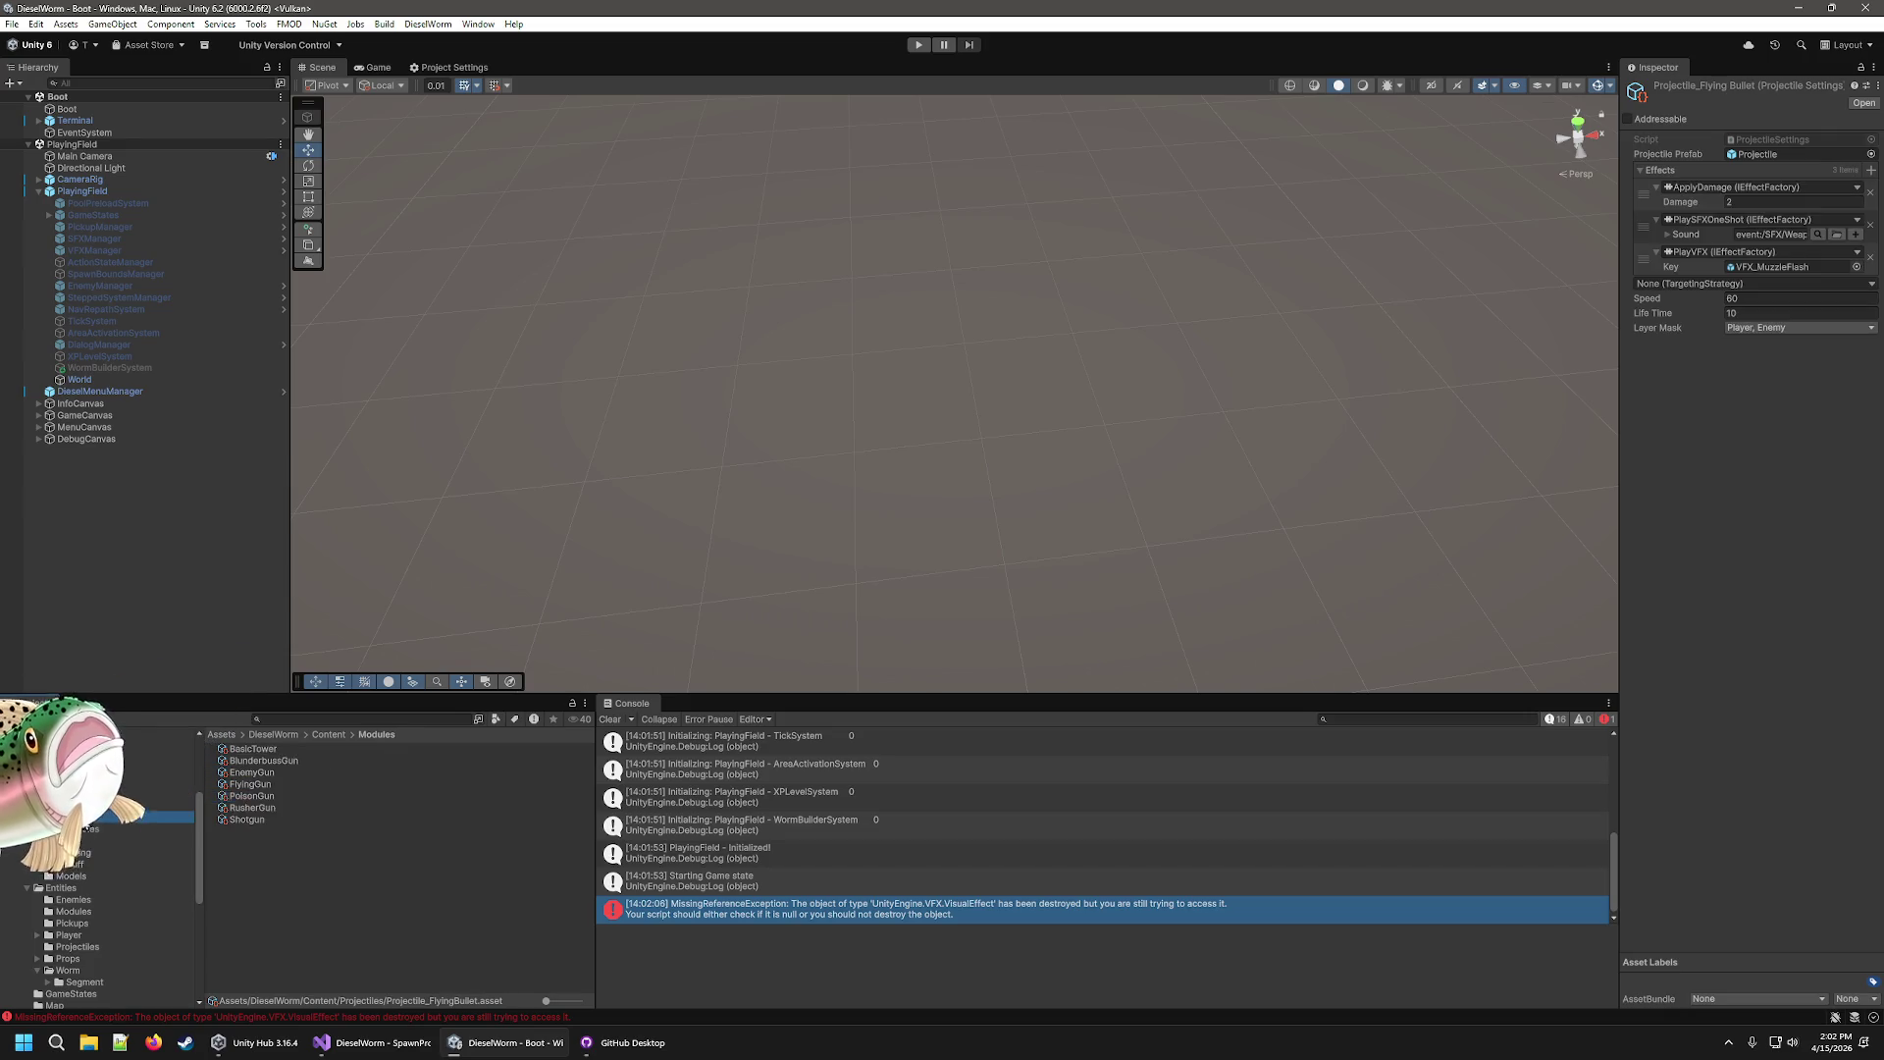
pyautogui.click(259, 750)
pyautogui.click(270, 762)
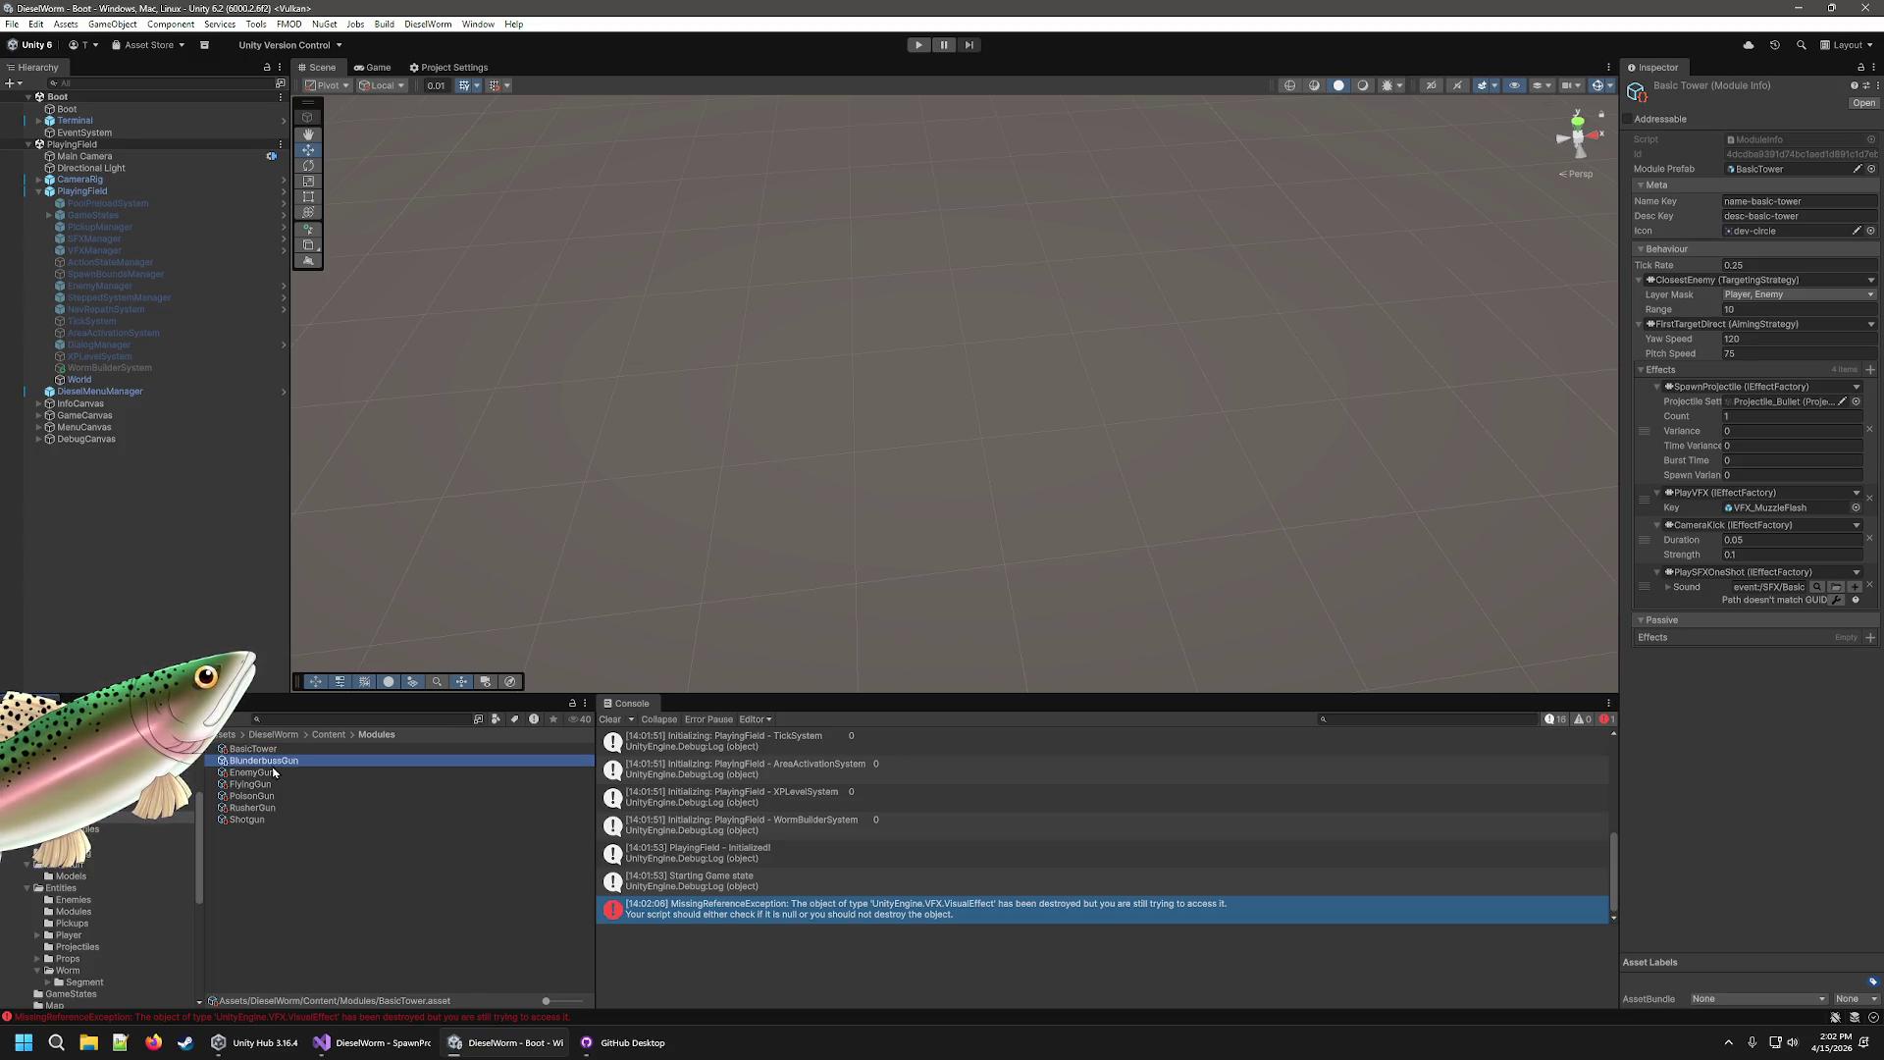
pyautogui.click(252, 786)
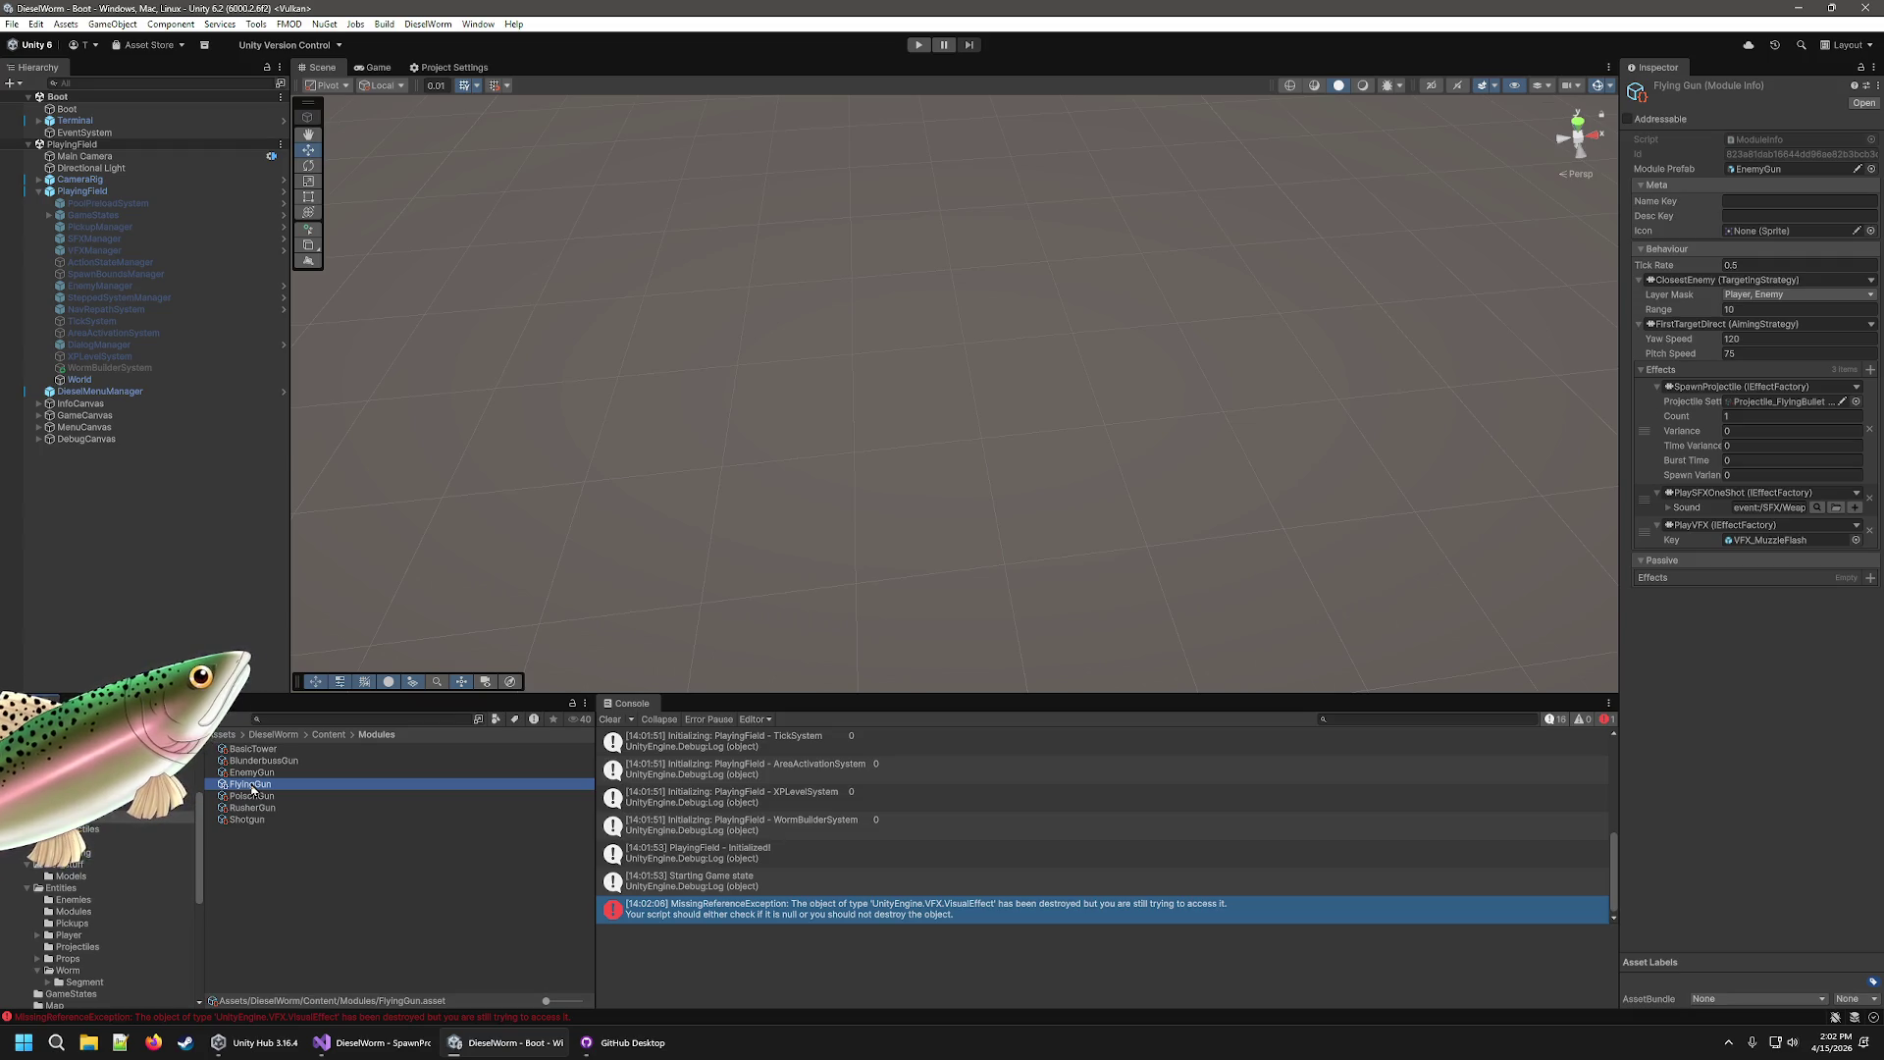
pyautogui.click(1821, 508)
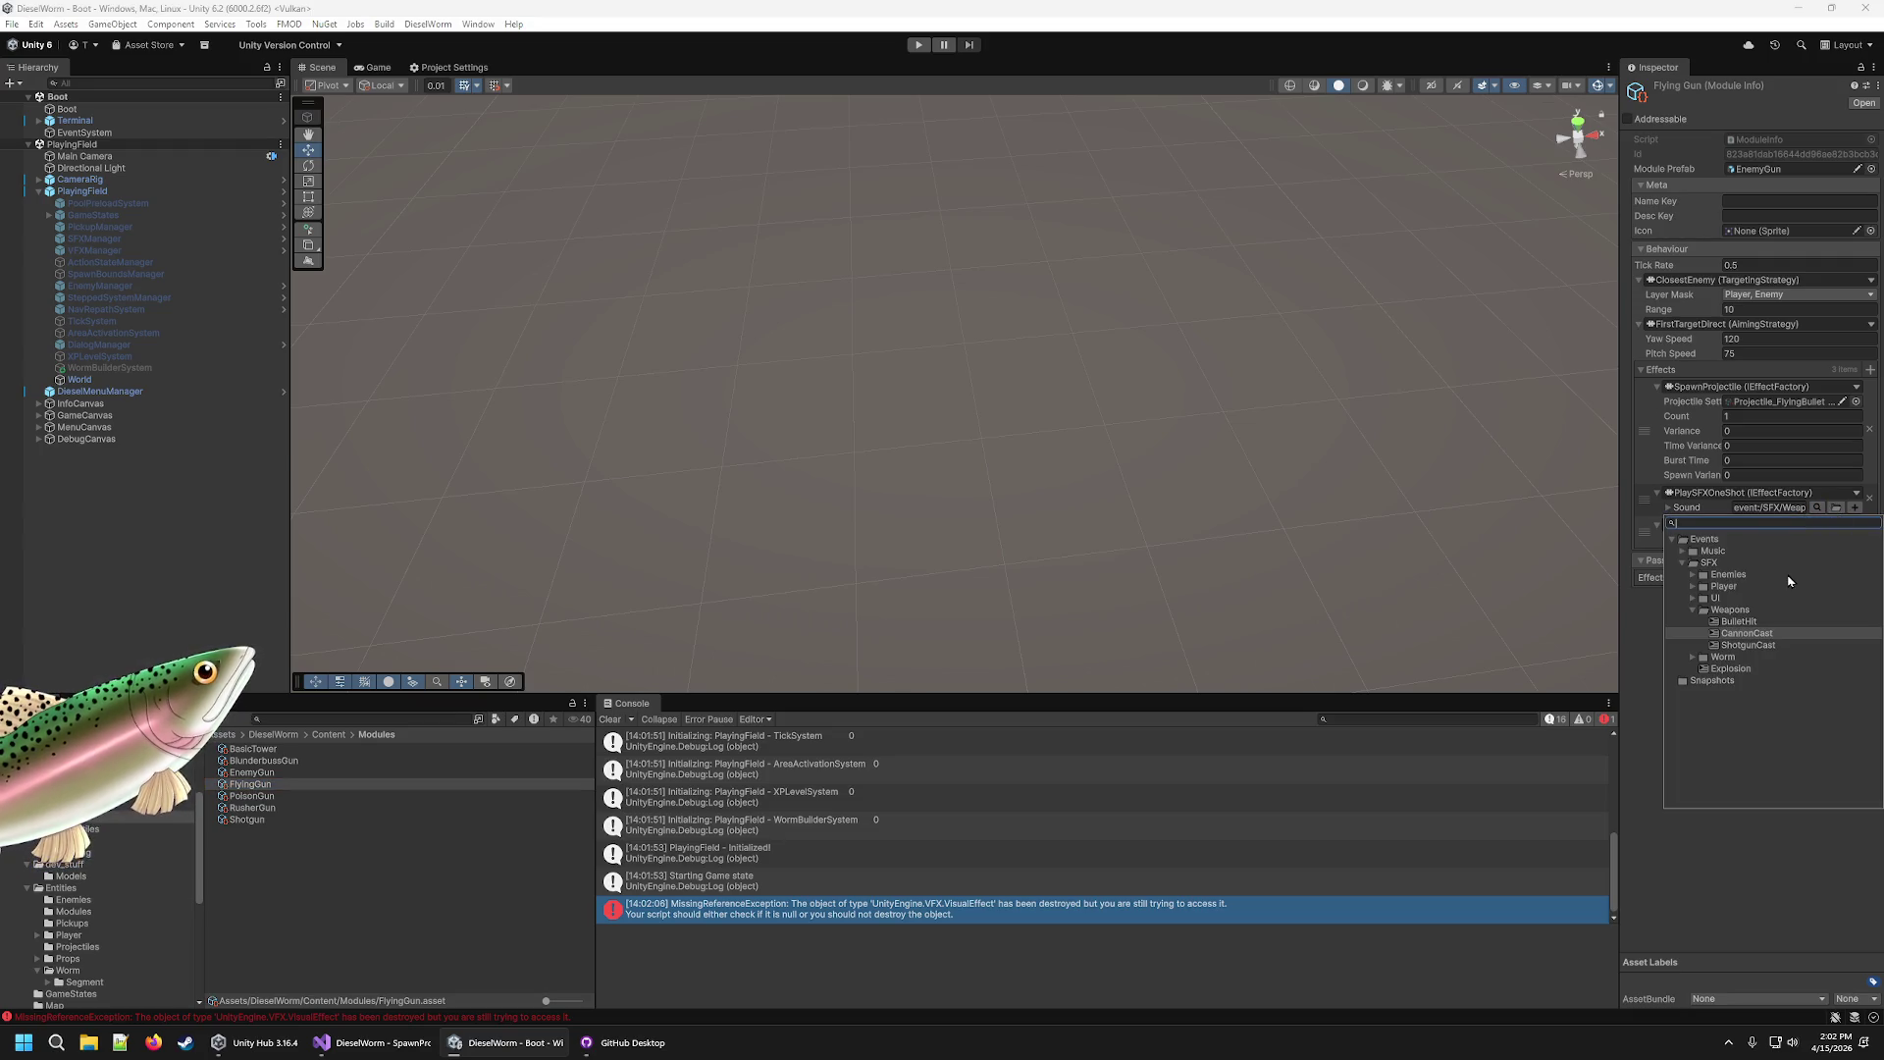
pyautogui.doubleClick(1747, 645)
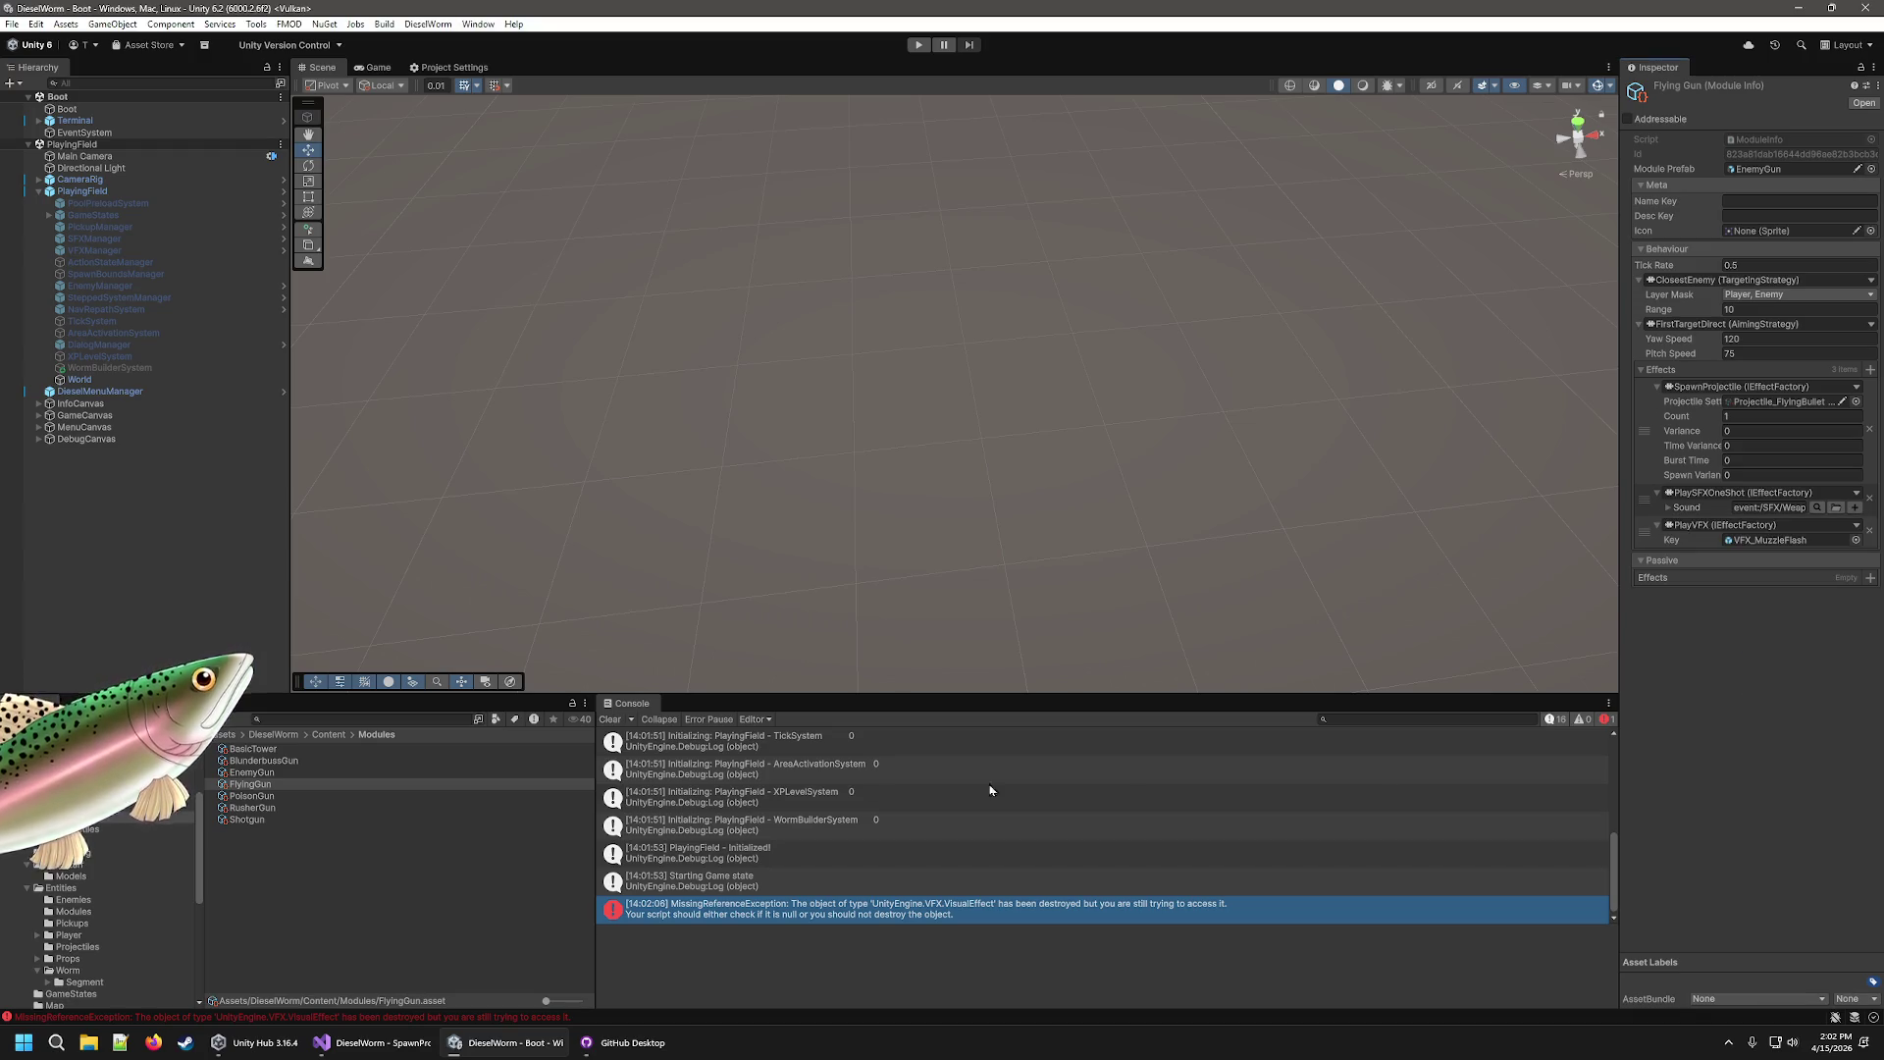
# Give the RusherGun module a Weapons firing sound event and start a play test.
pyautogui.click(255, 807)
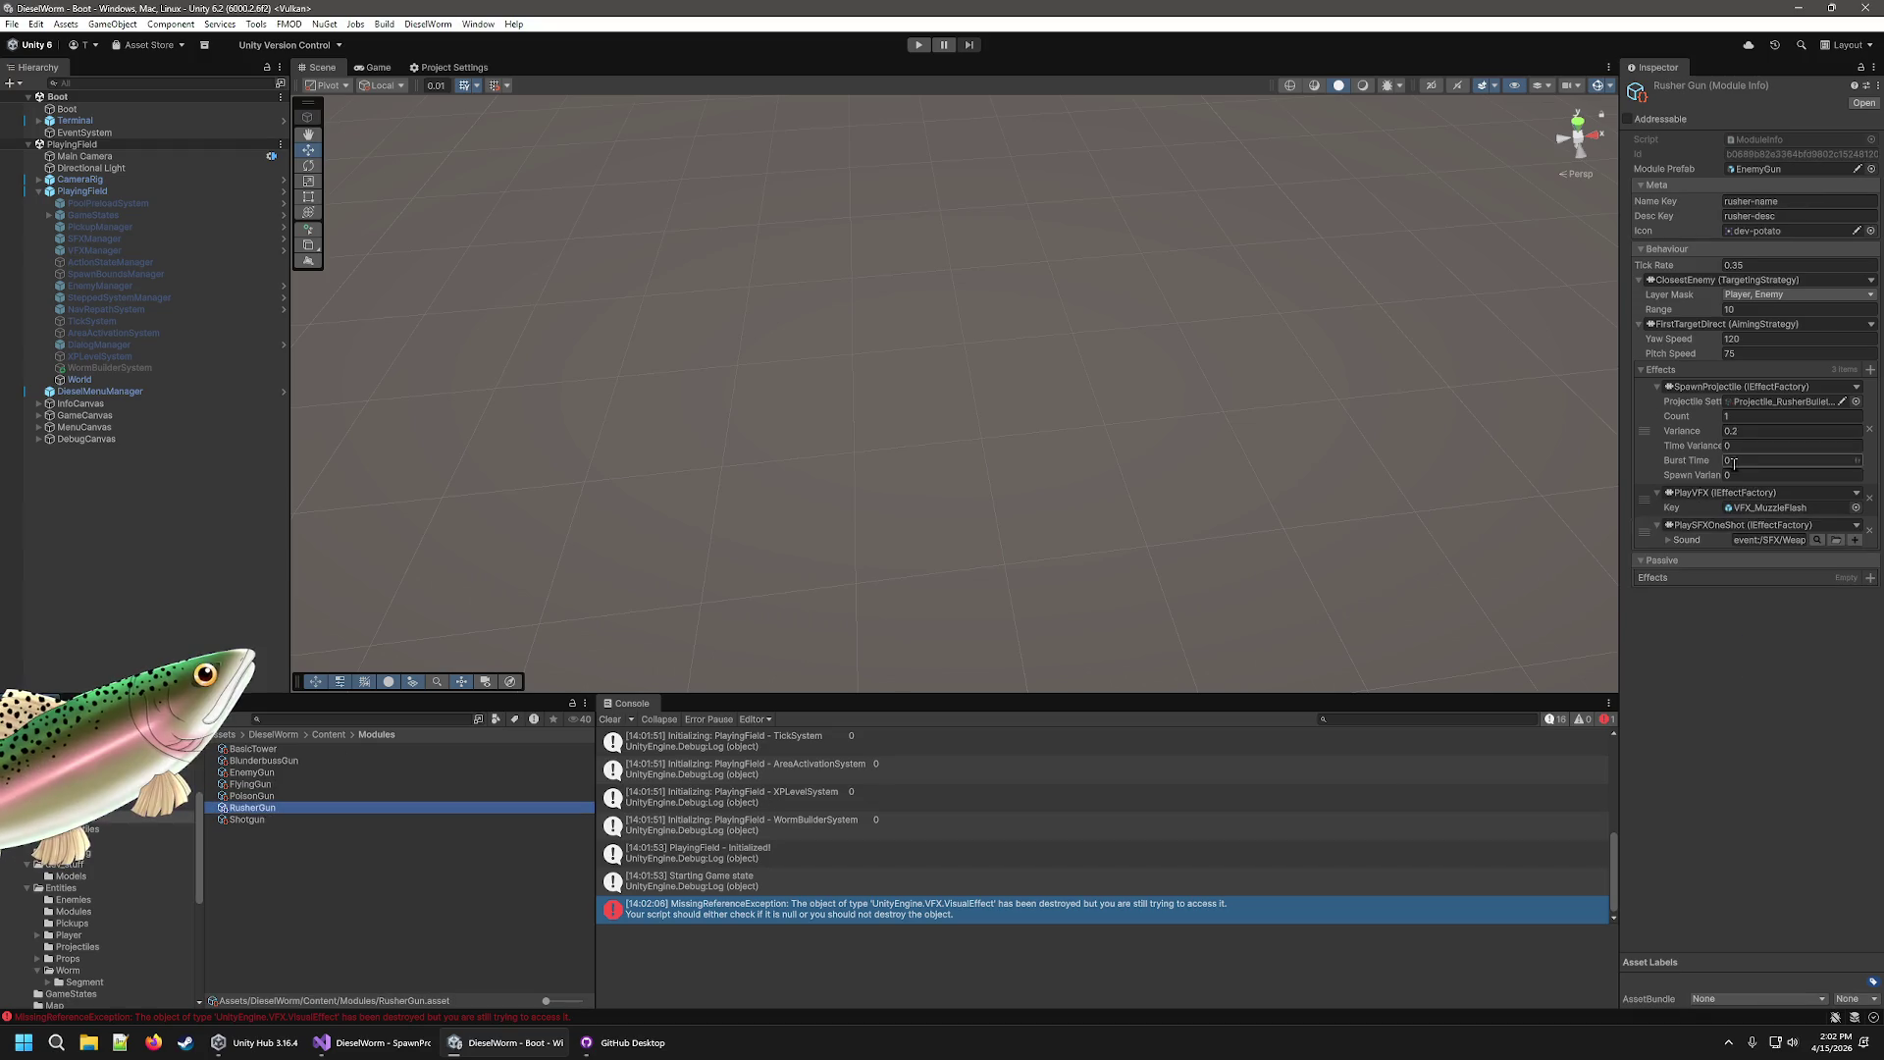
pyautogui.click(1817, 541)
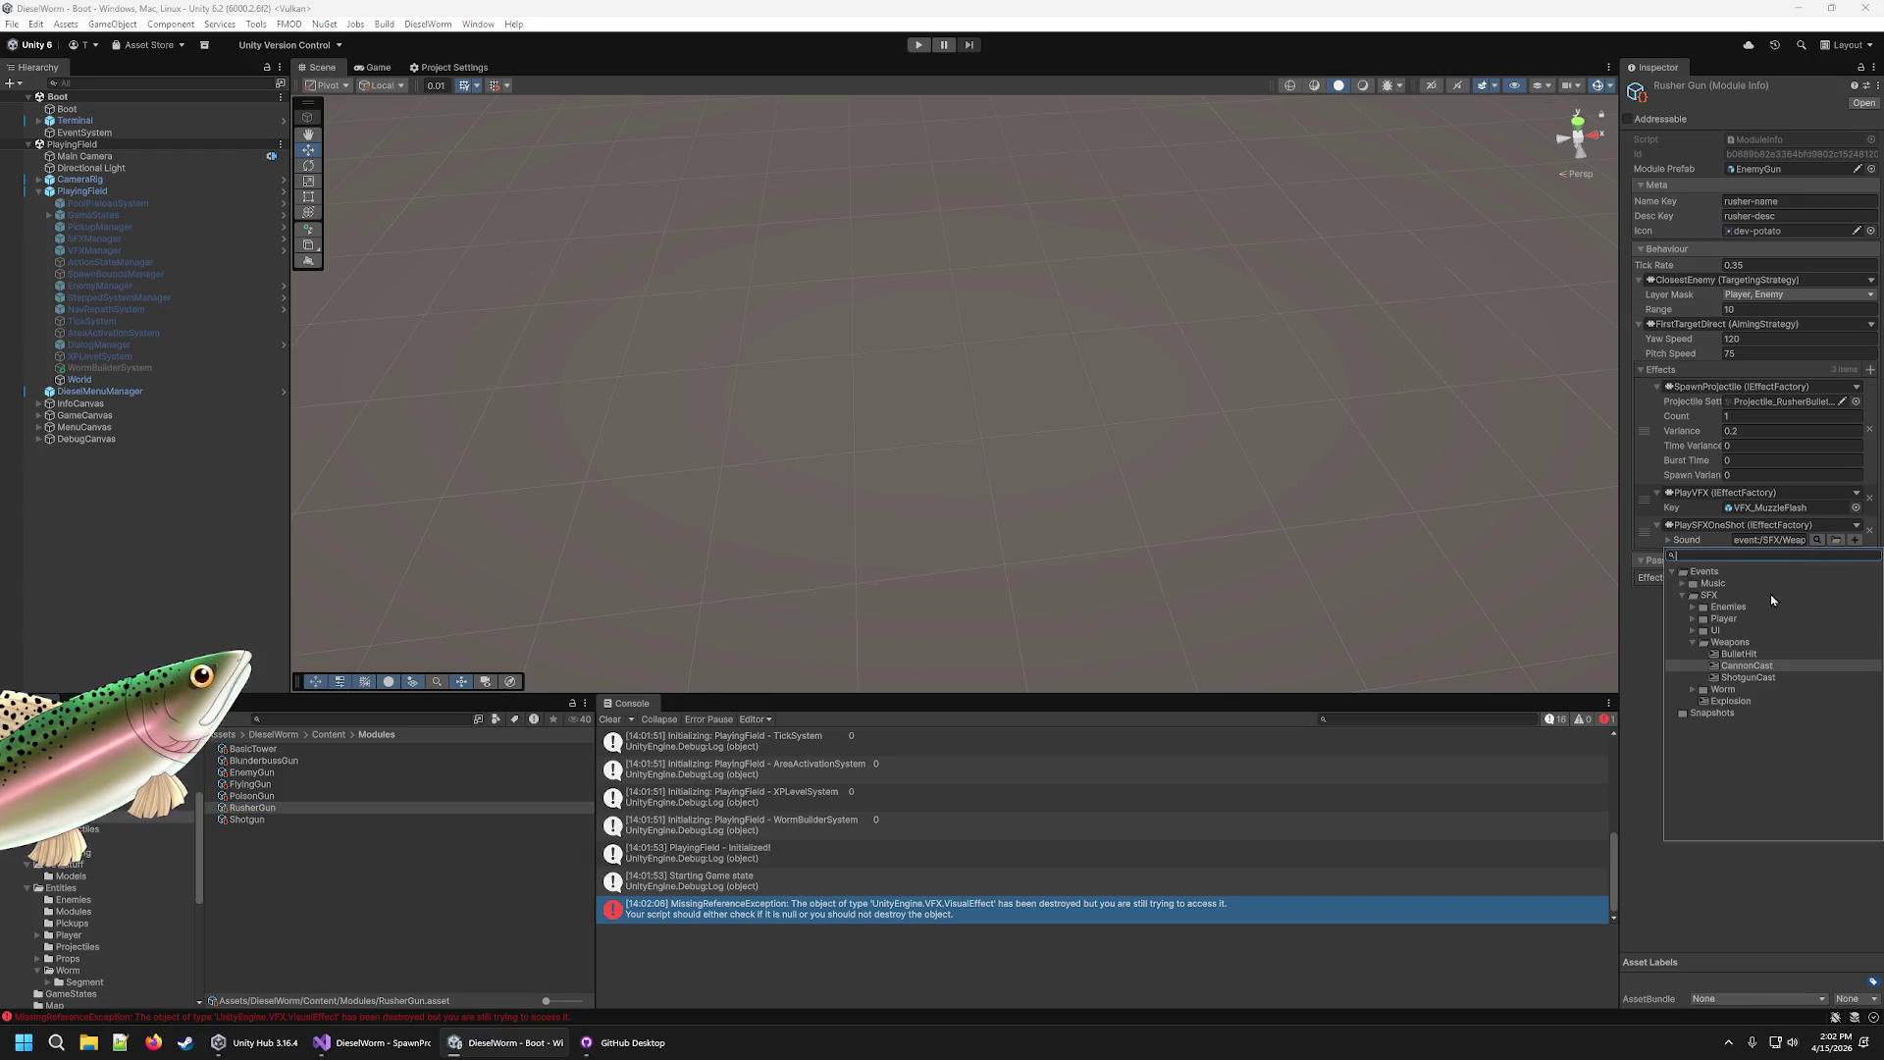
pyautogui.doubleClick(1744, 678)
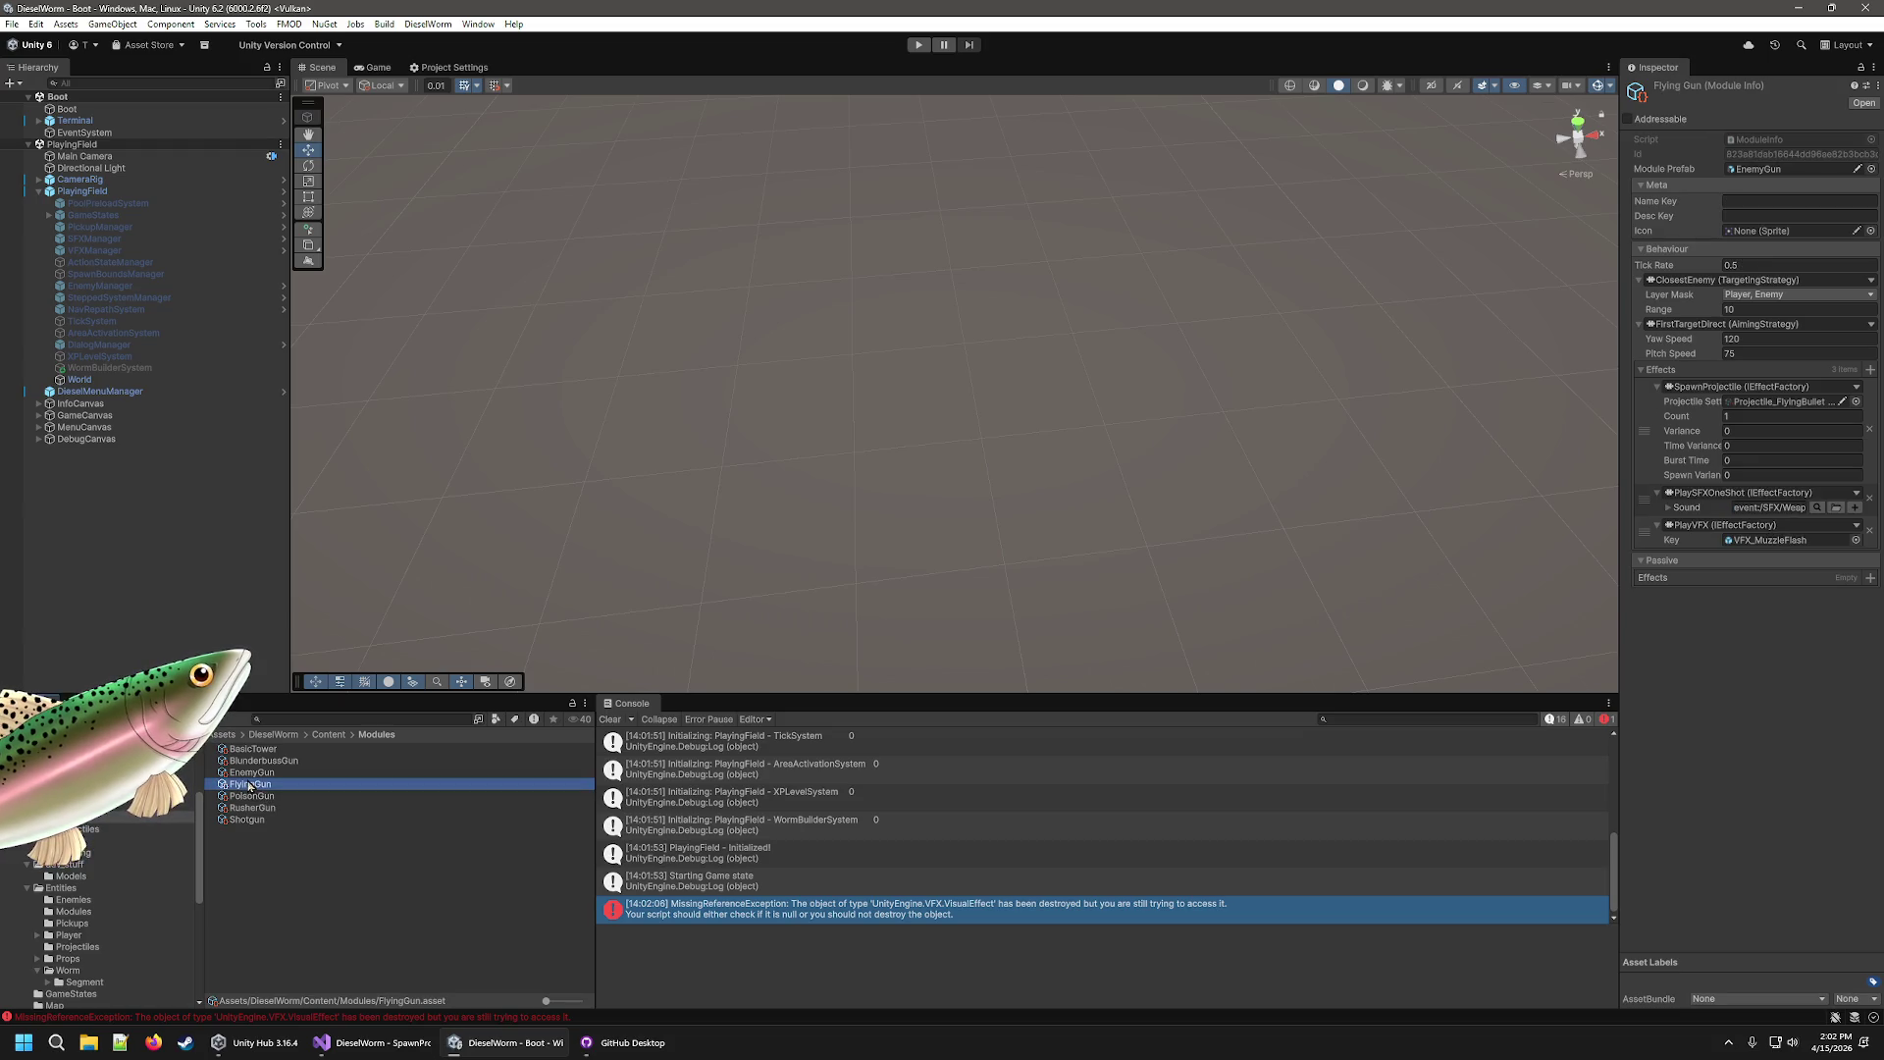
pyautogui.click(918, 45)
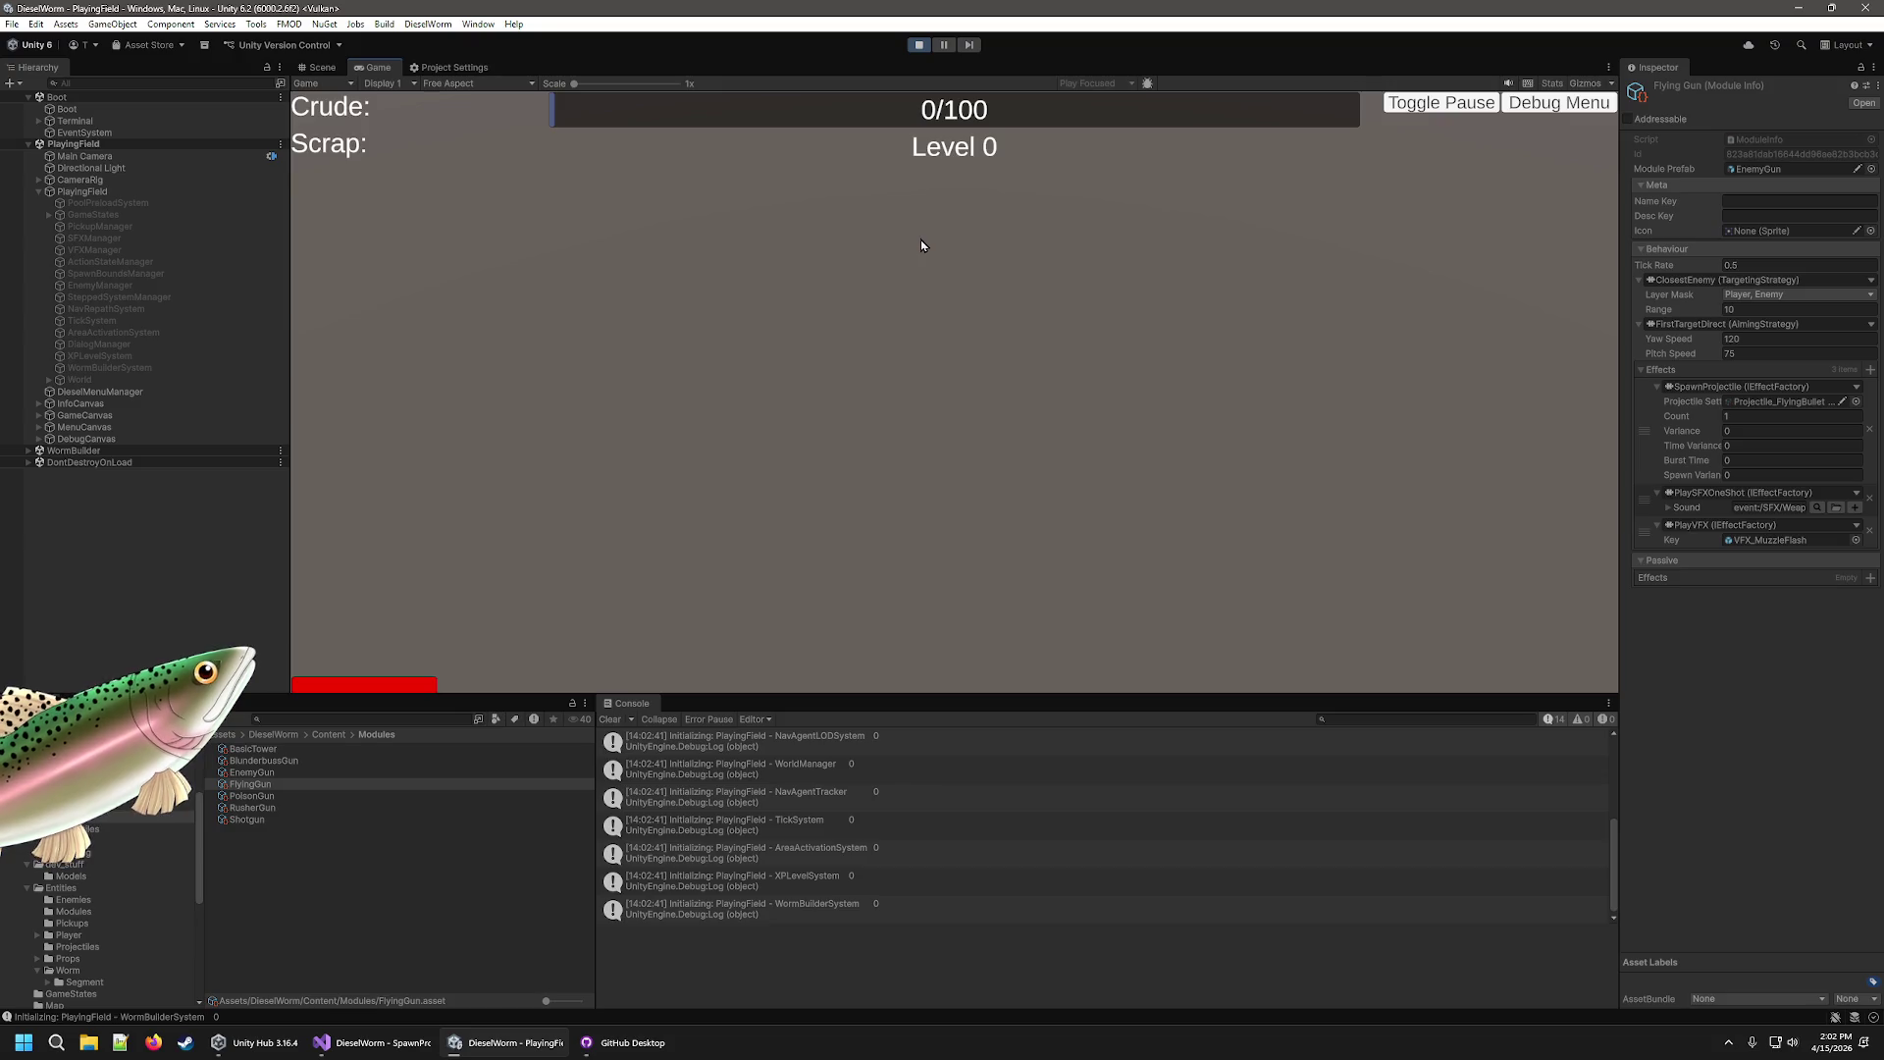
# Drive the worm through enemy swarms until progress hits 25/25 and LEVEL UP appears.
pyautogui.press('w')
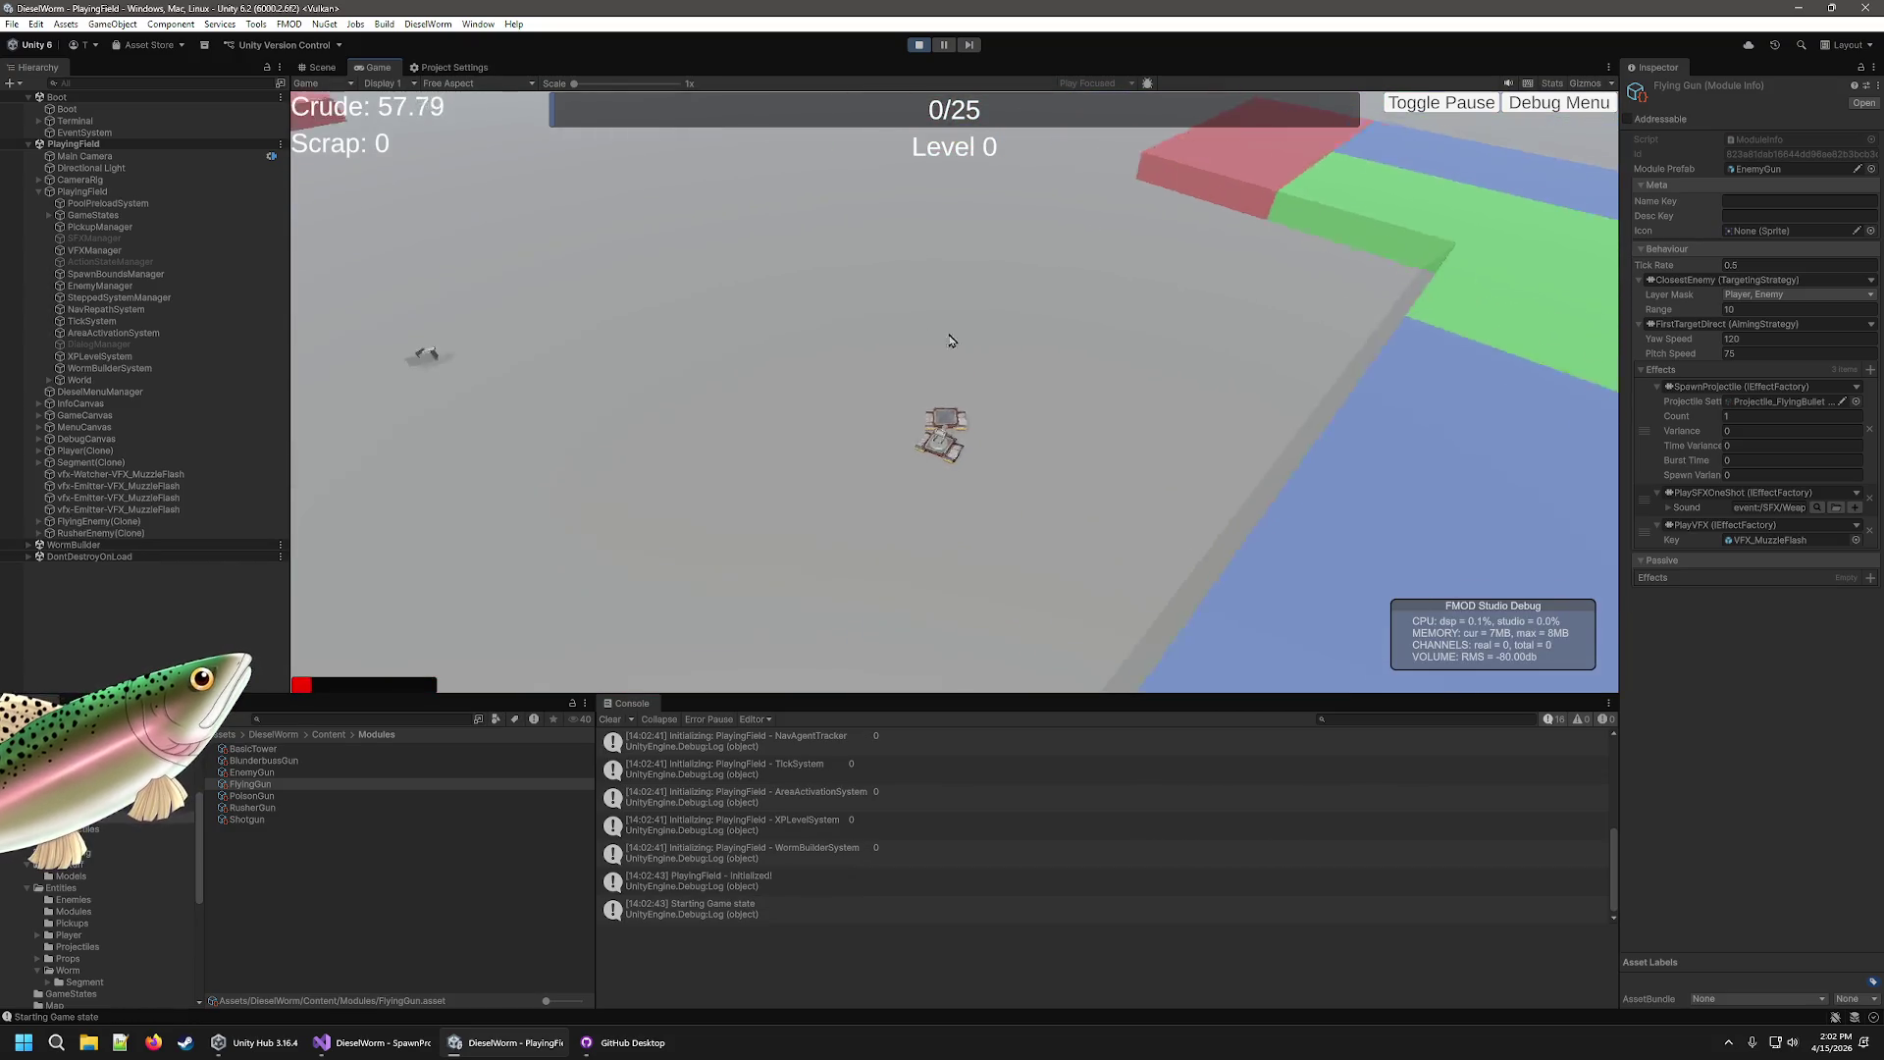
pyautogui.press('w')
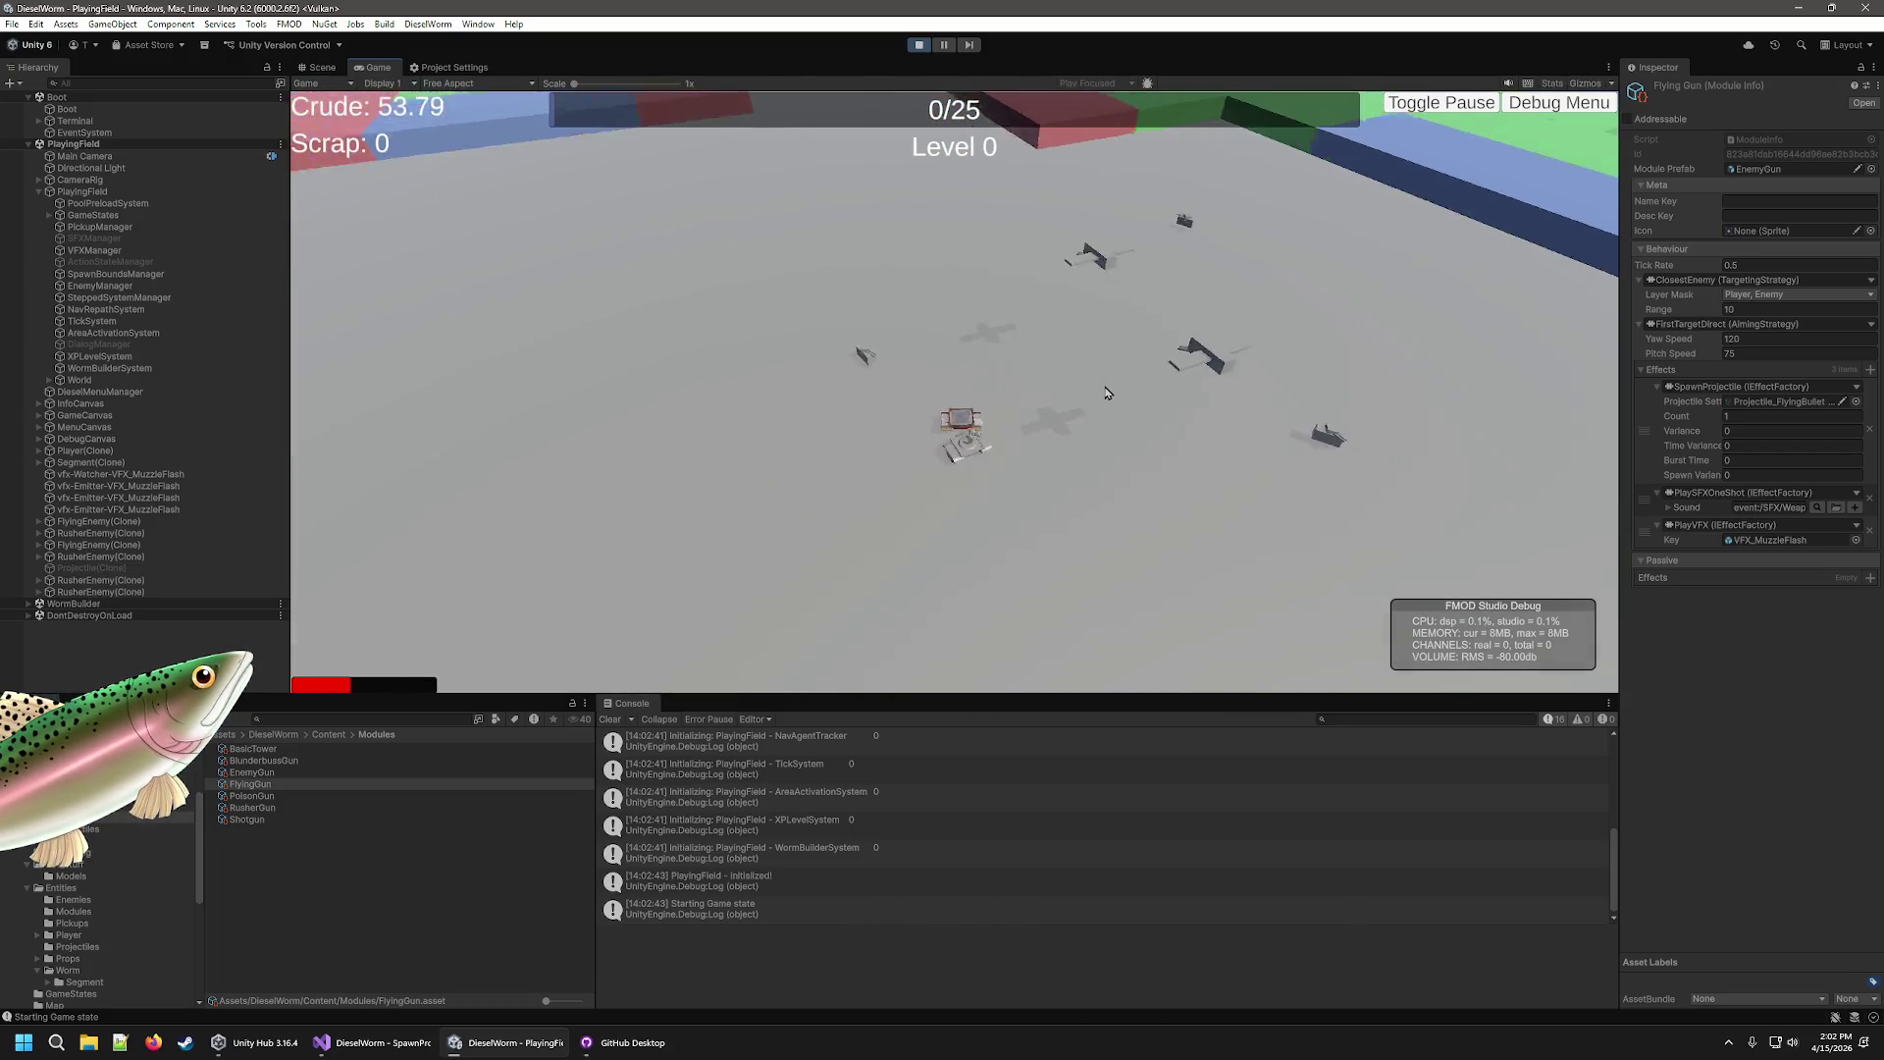
pyautogui.press('w')
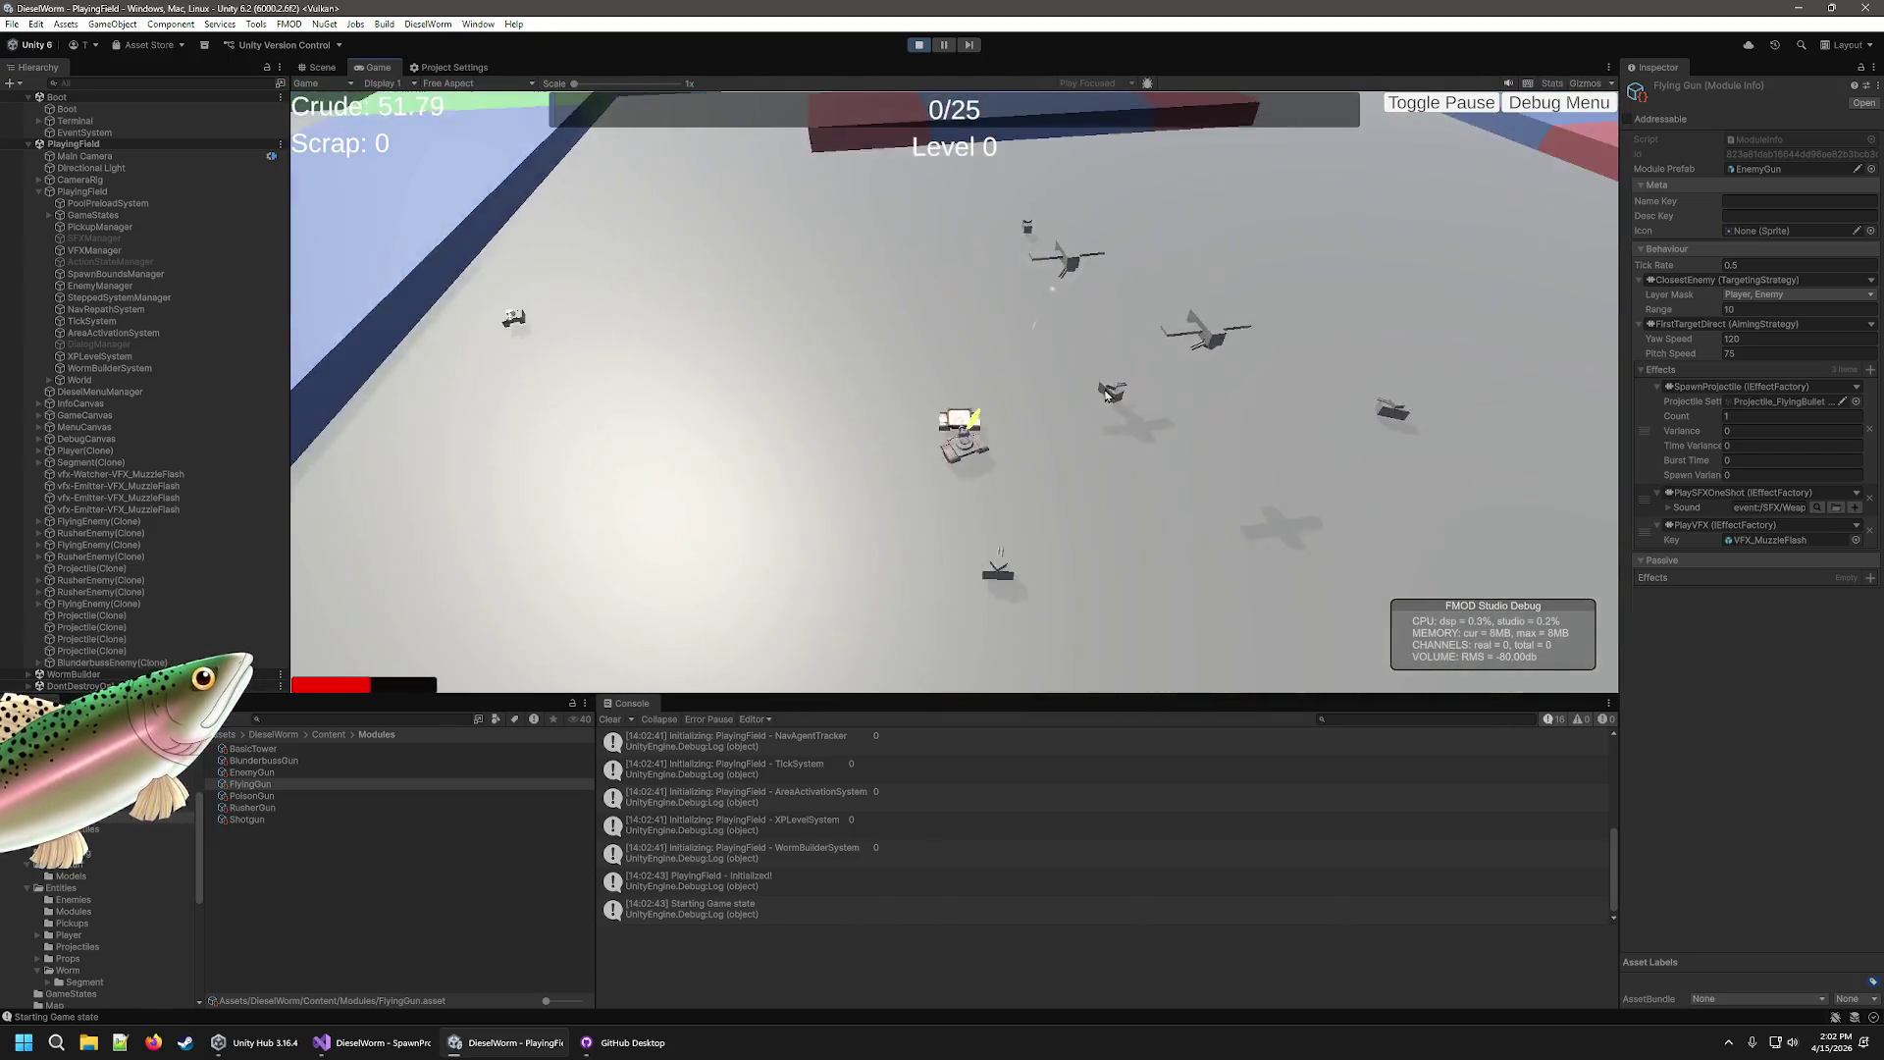
pyautogui.press('w')
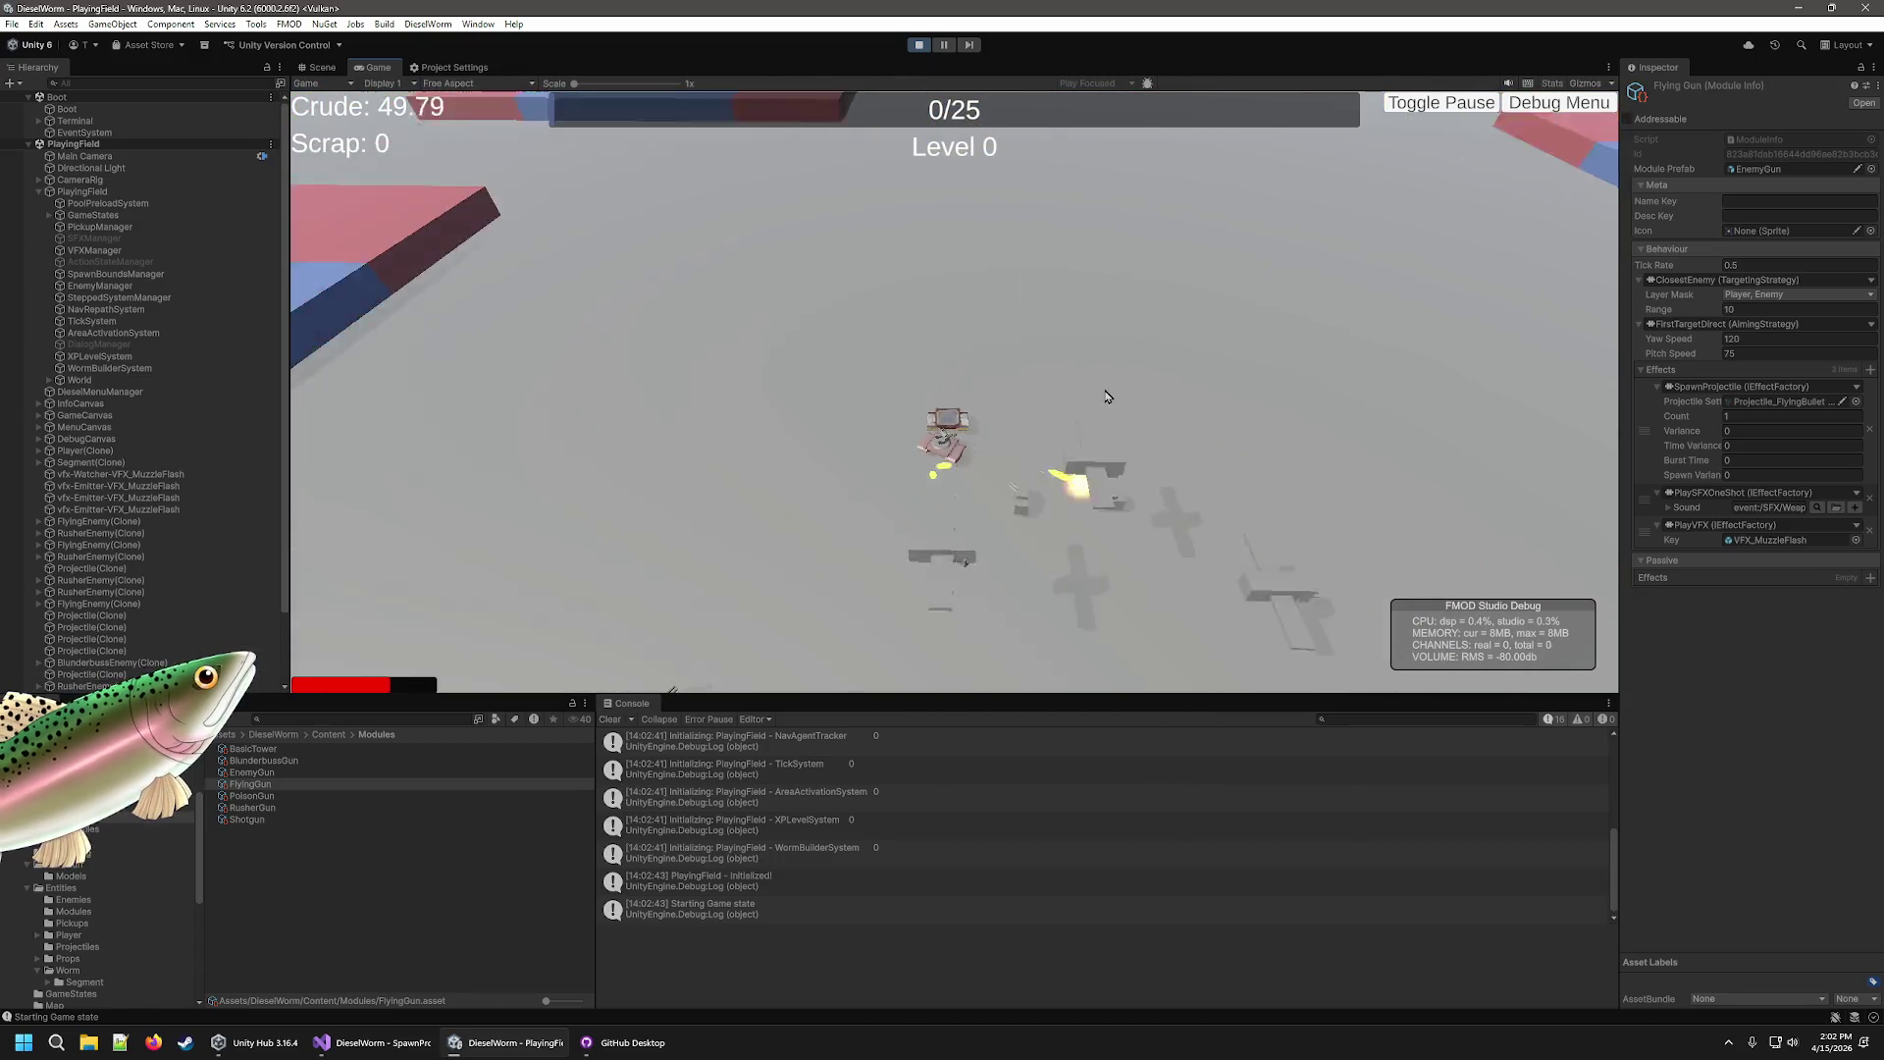
pyautogui.press('w')
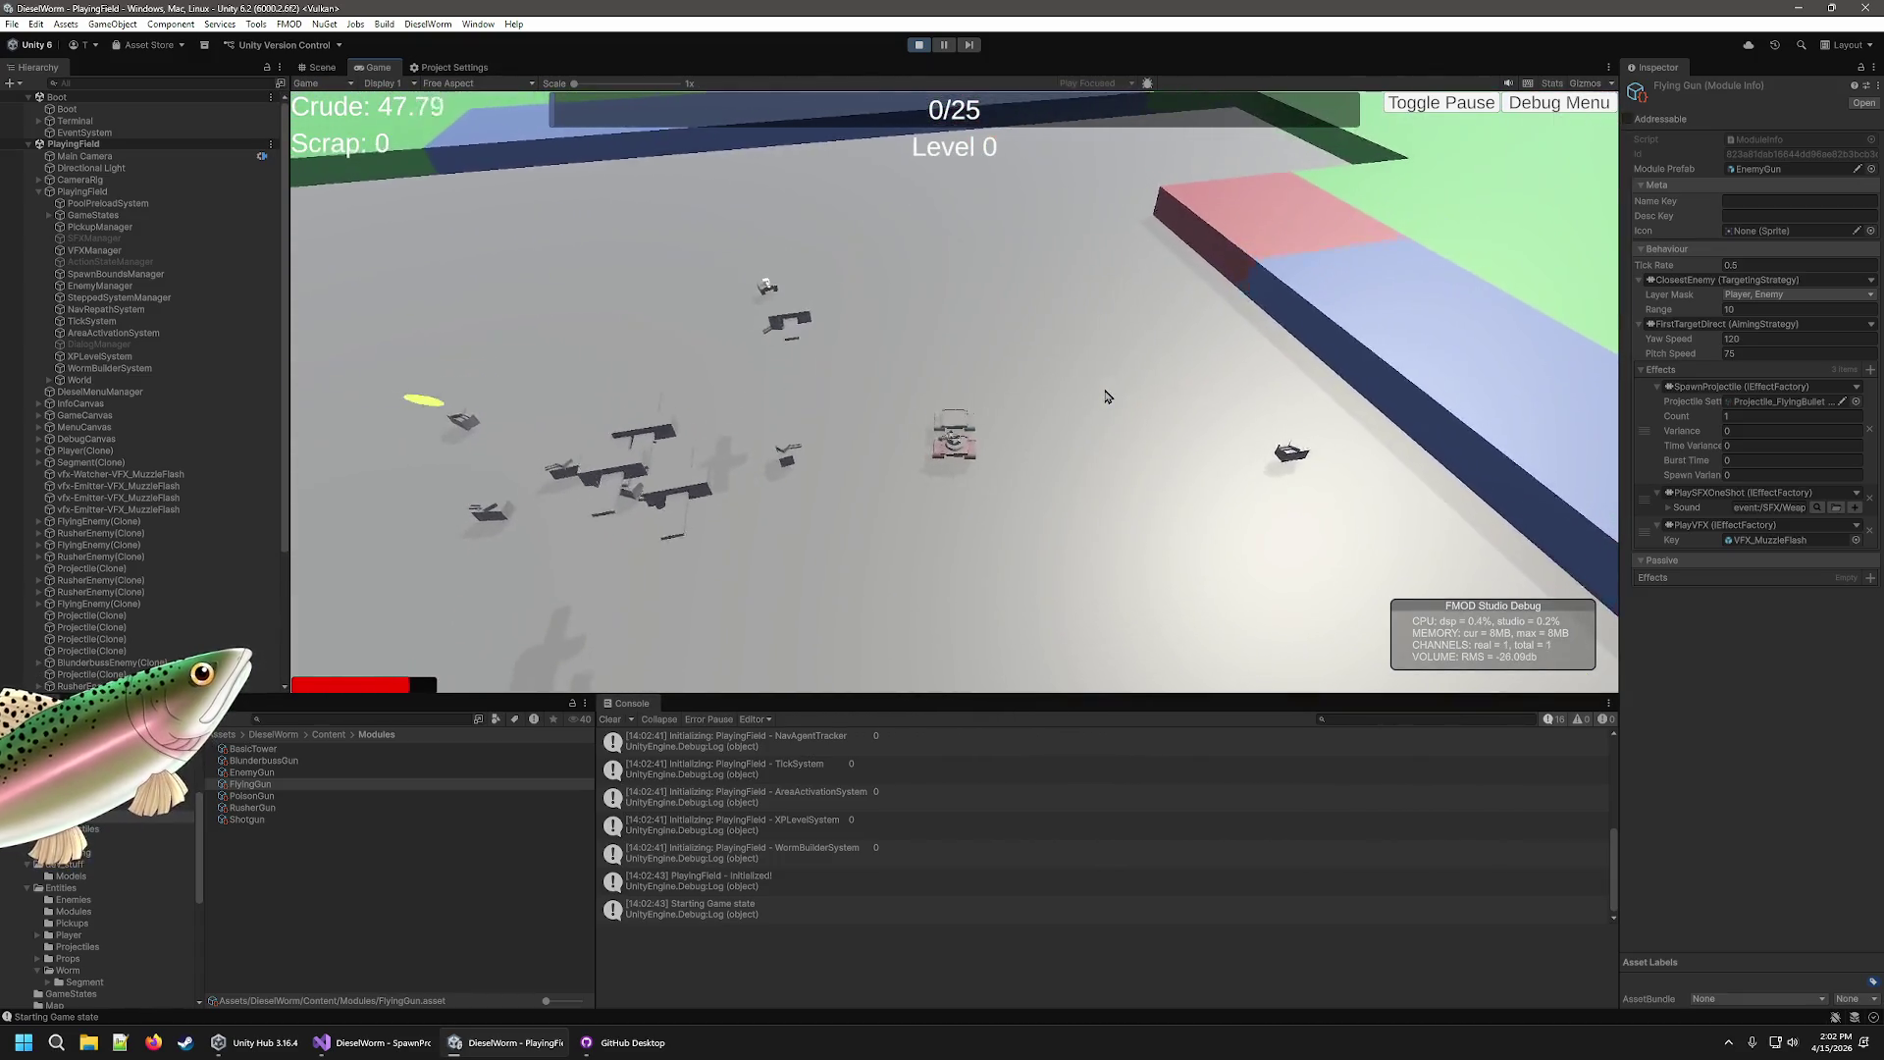
pyautogui.press('w')
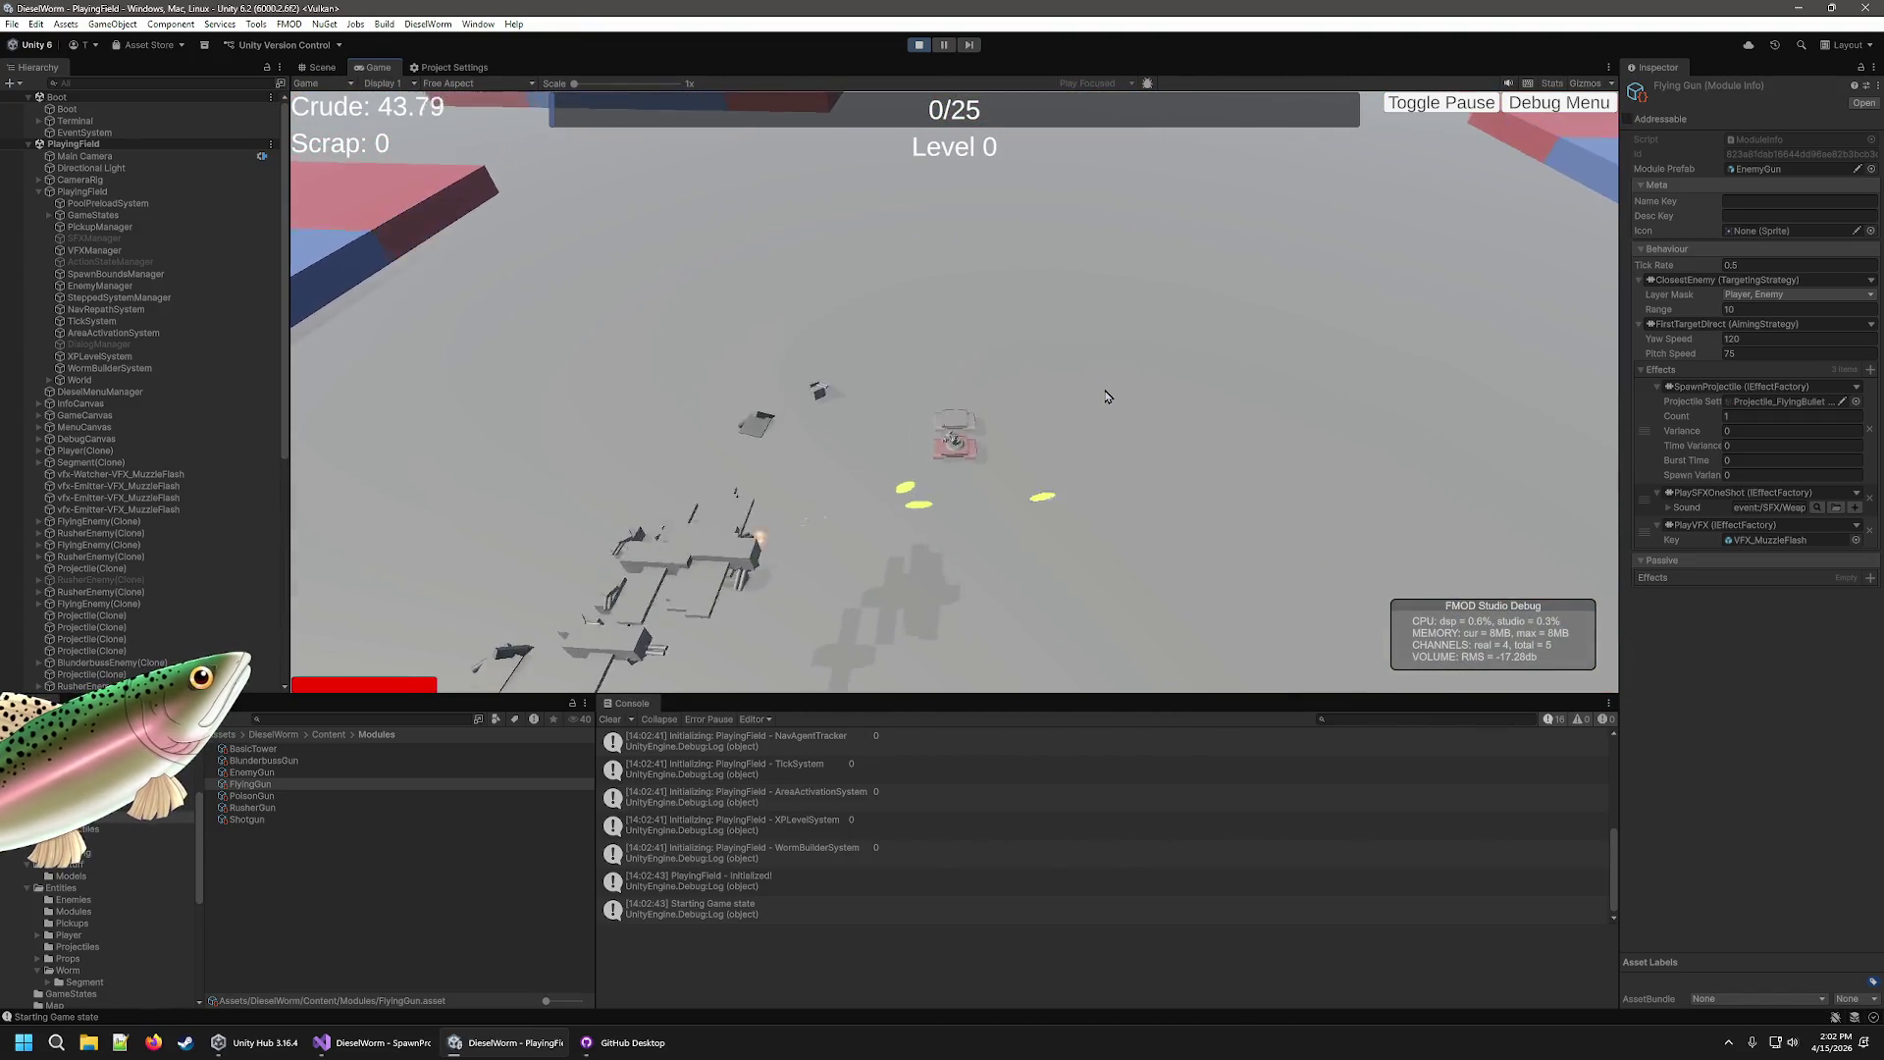
pyautogui.press('w')
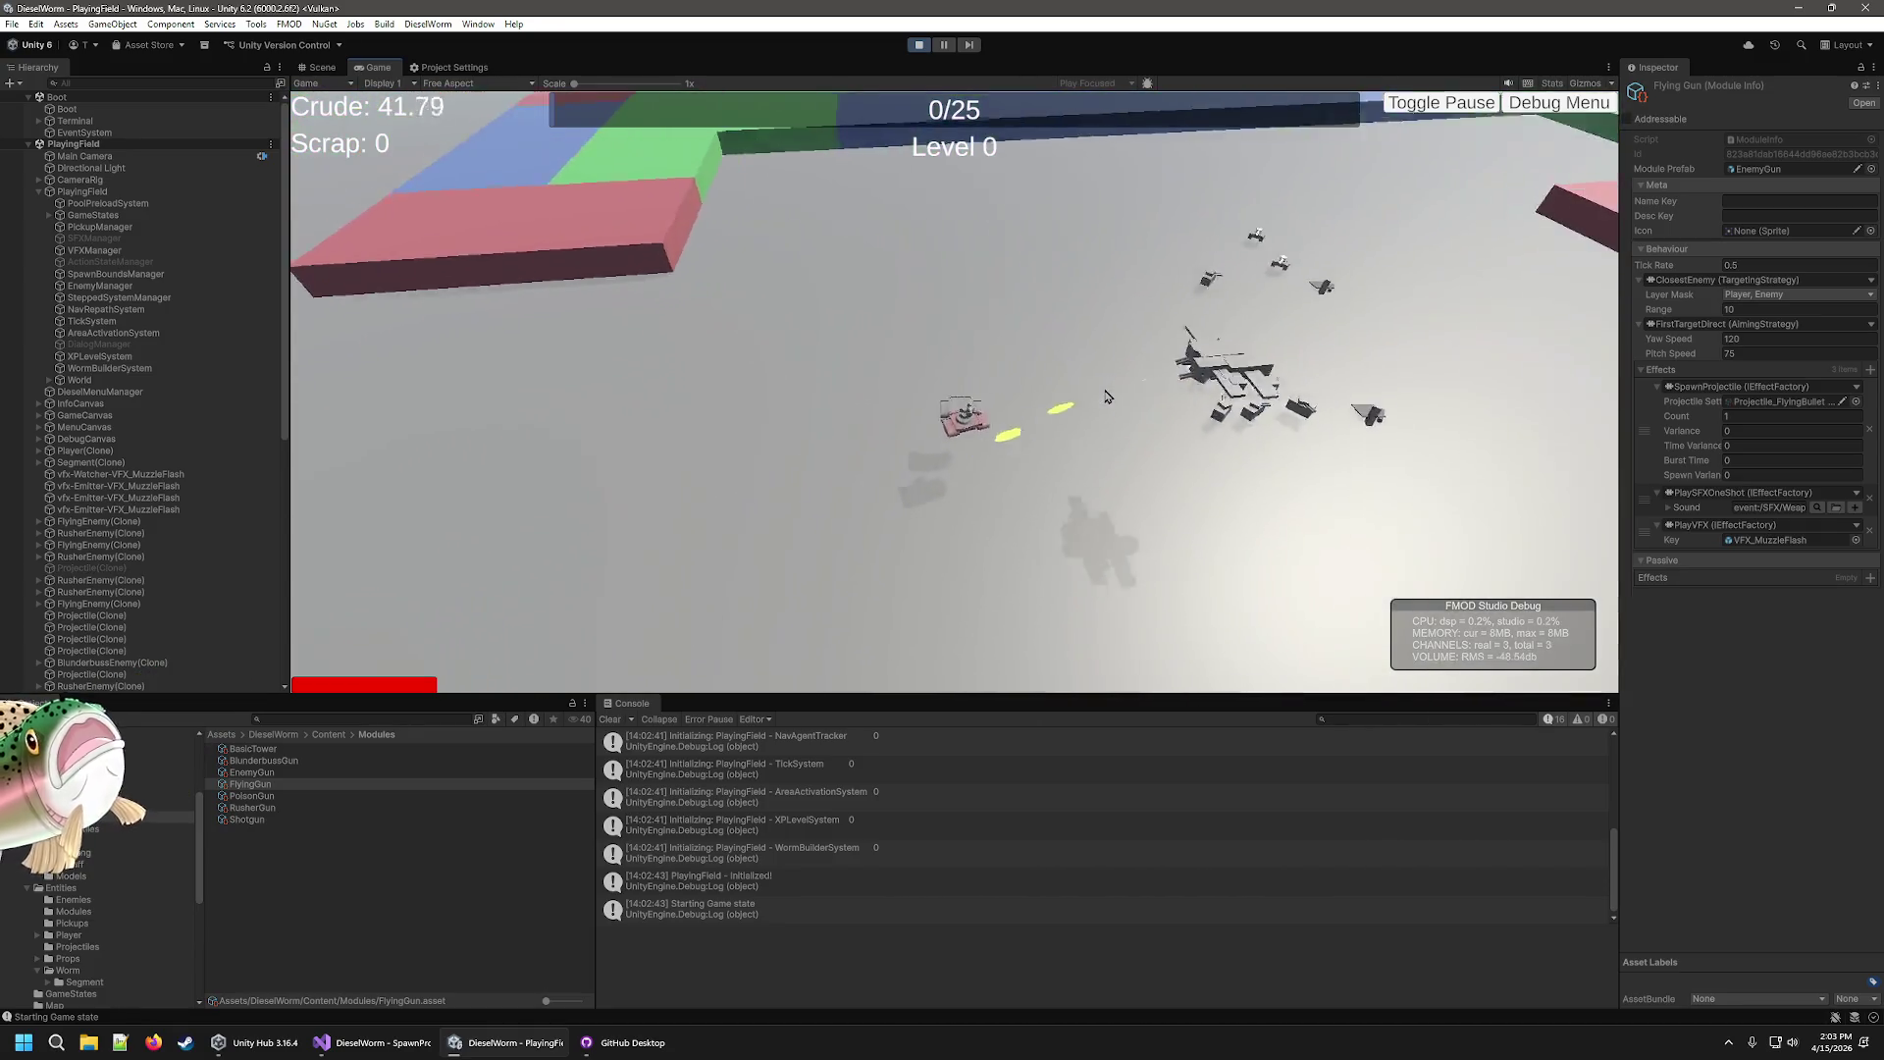
pyautogui.press('w')
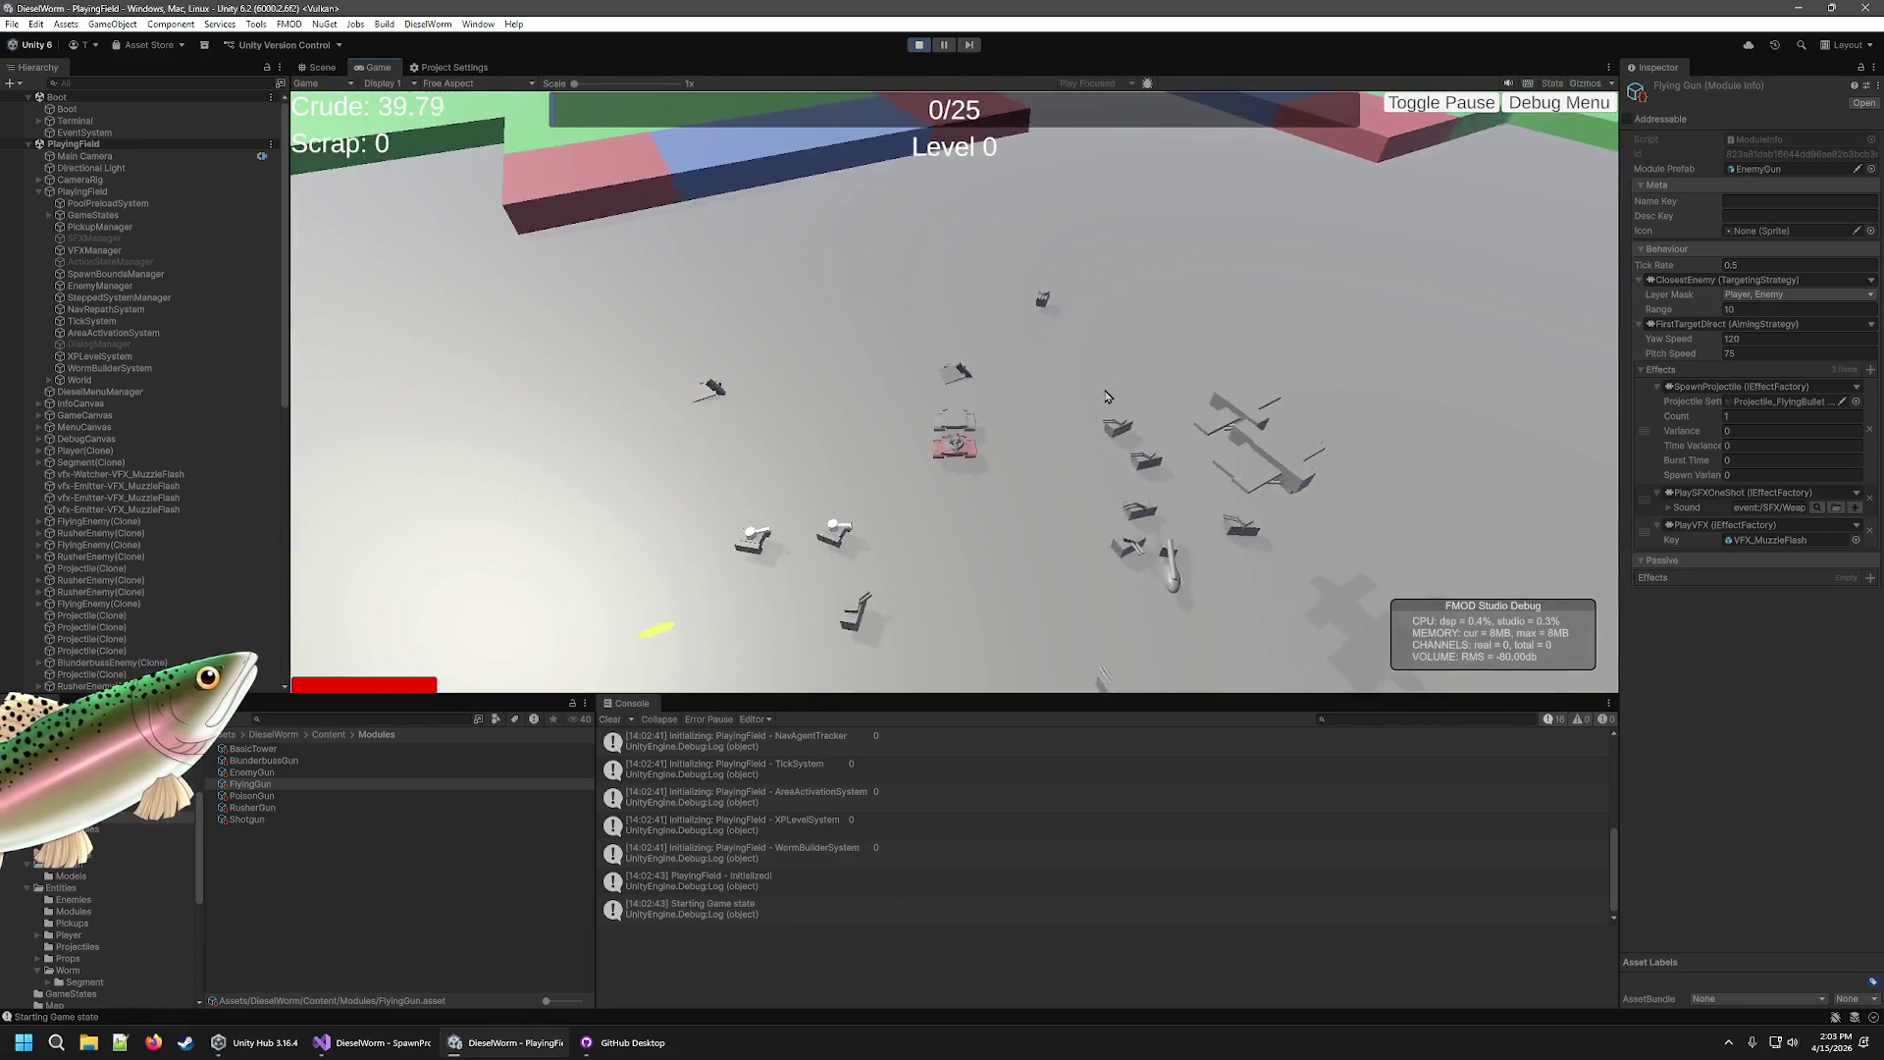
pyautogui.press('w')
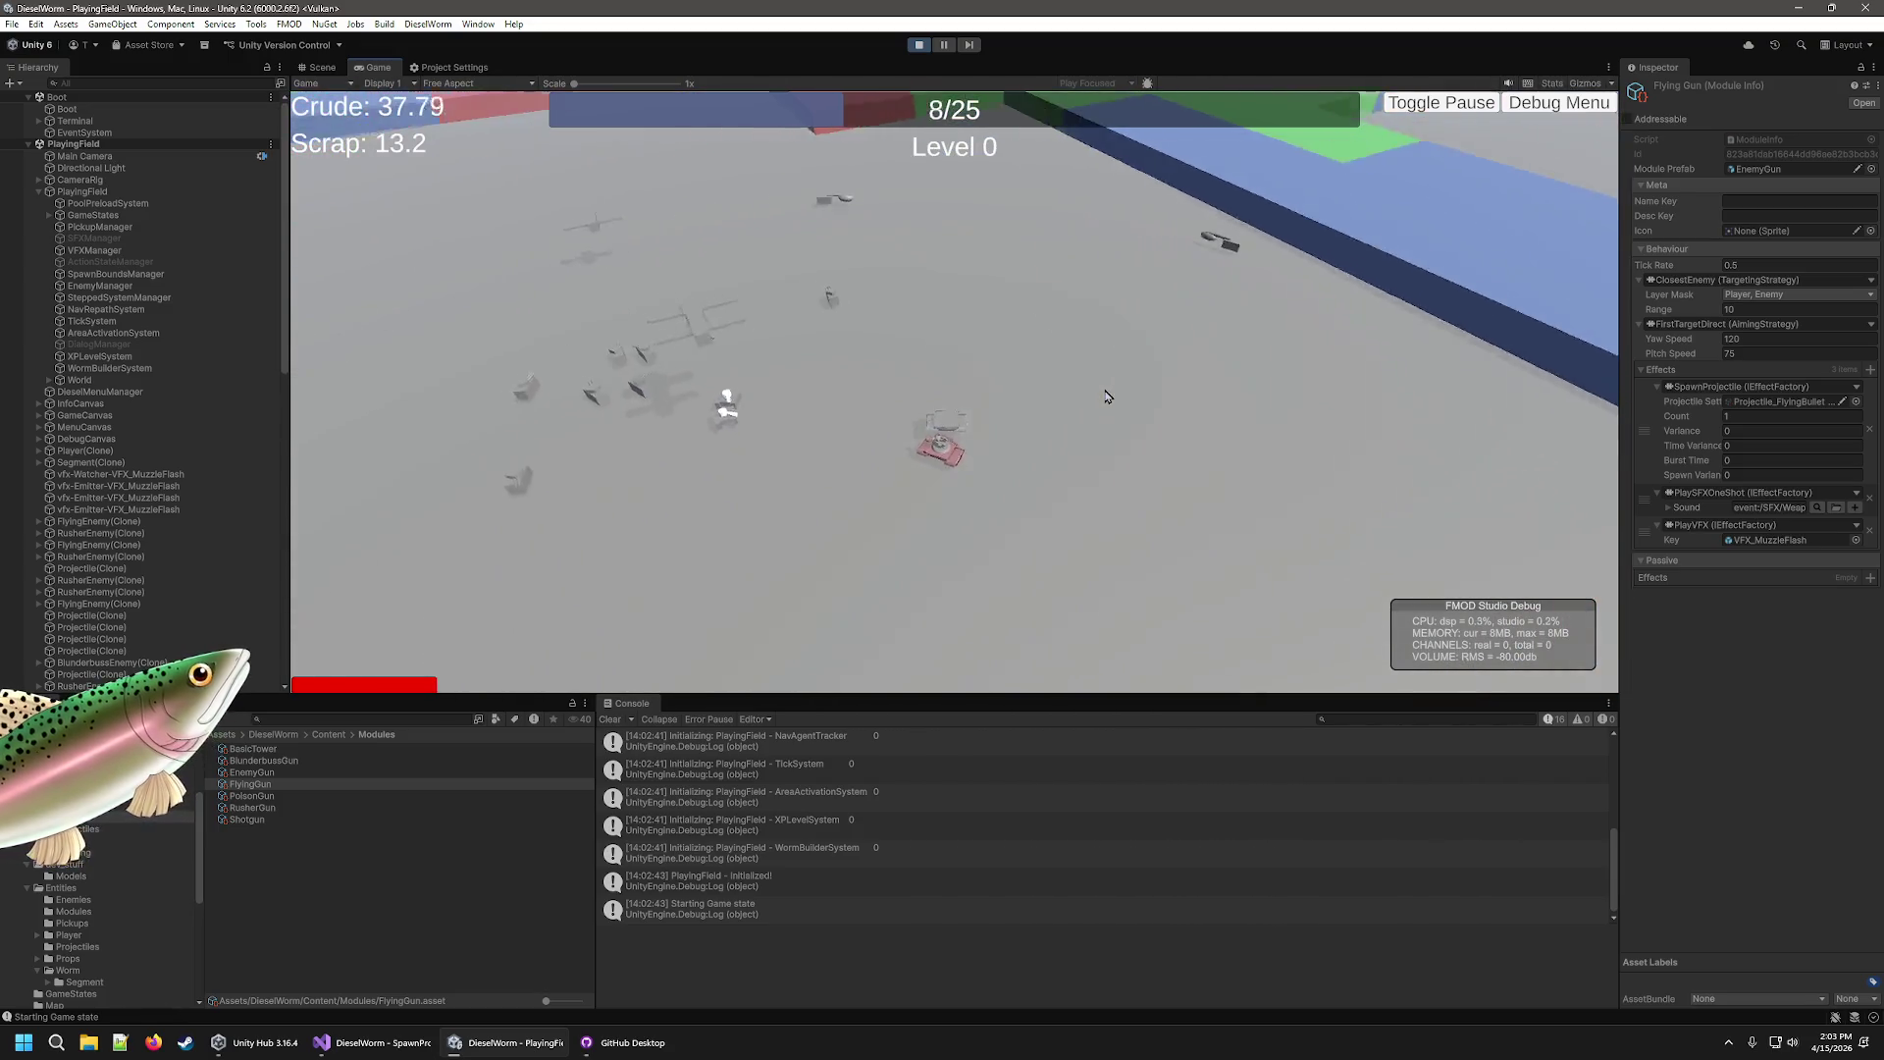
pyautogui.press('w')
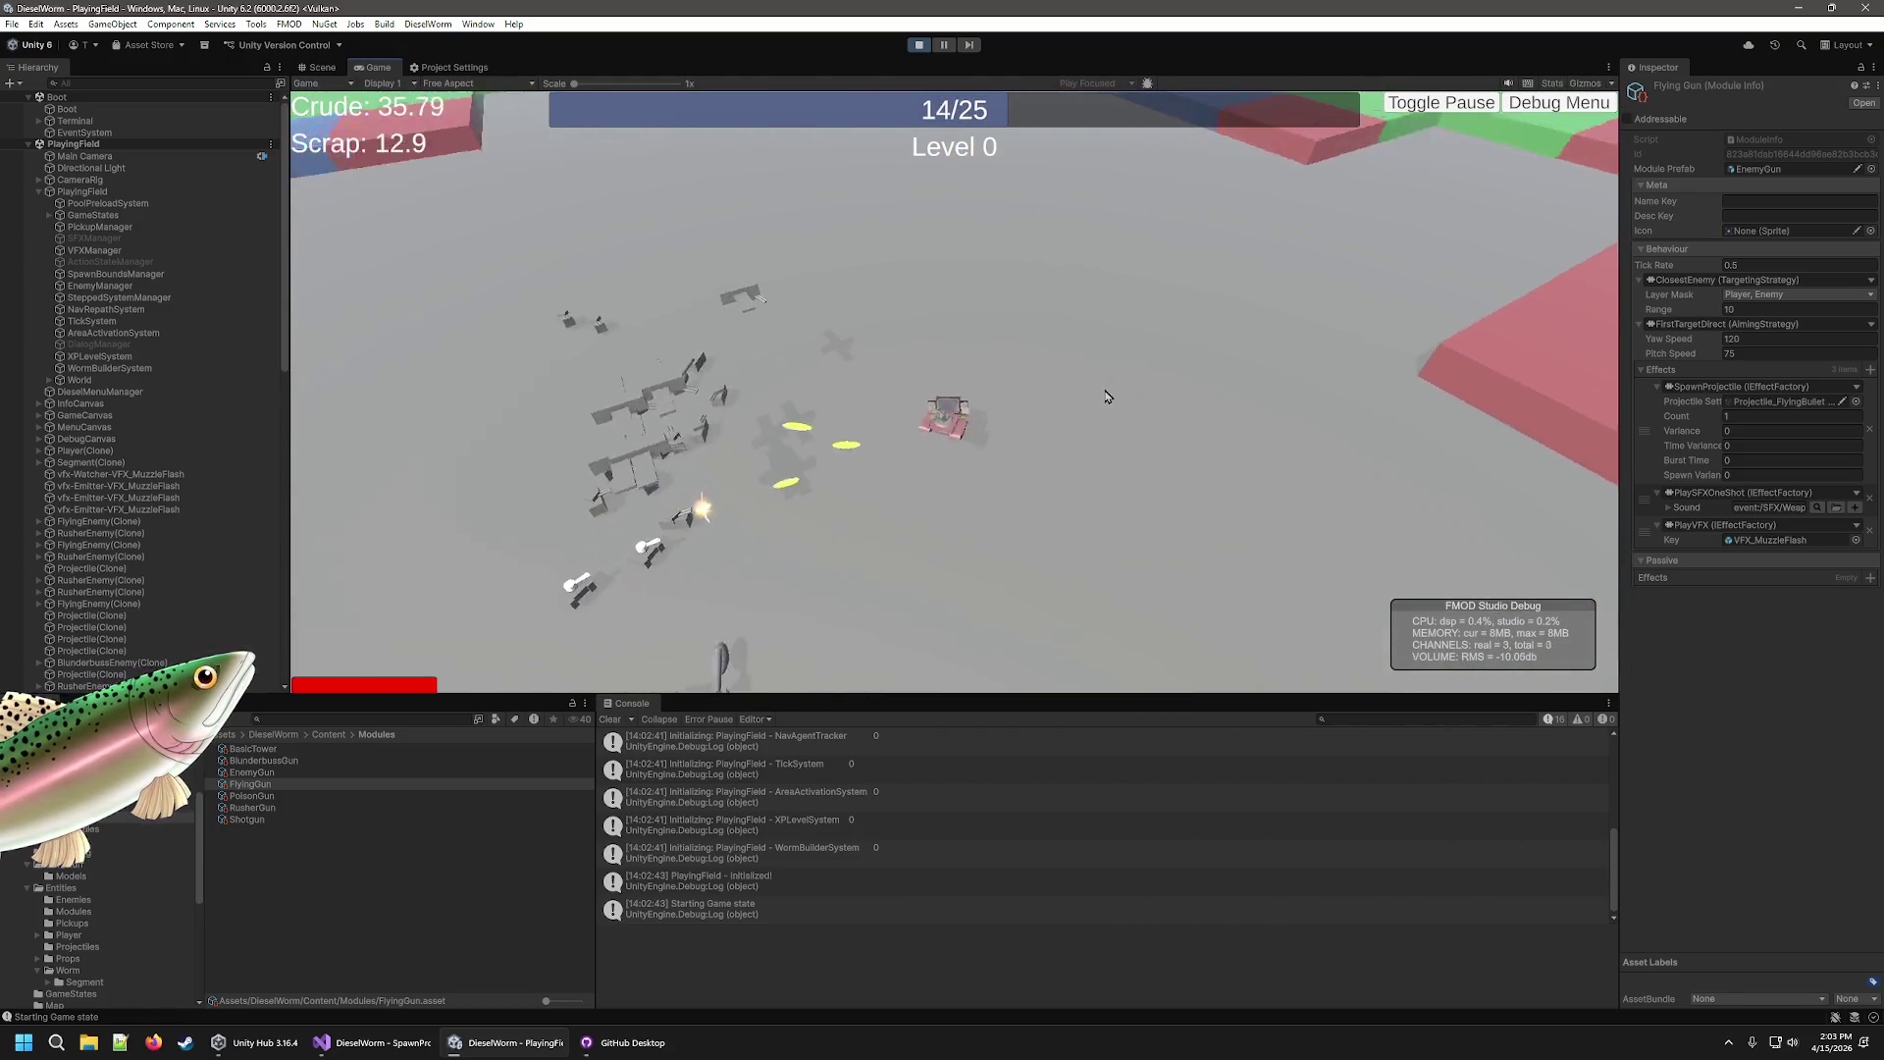
pyautogui.press('w')
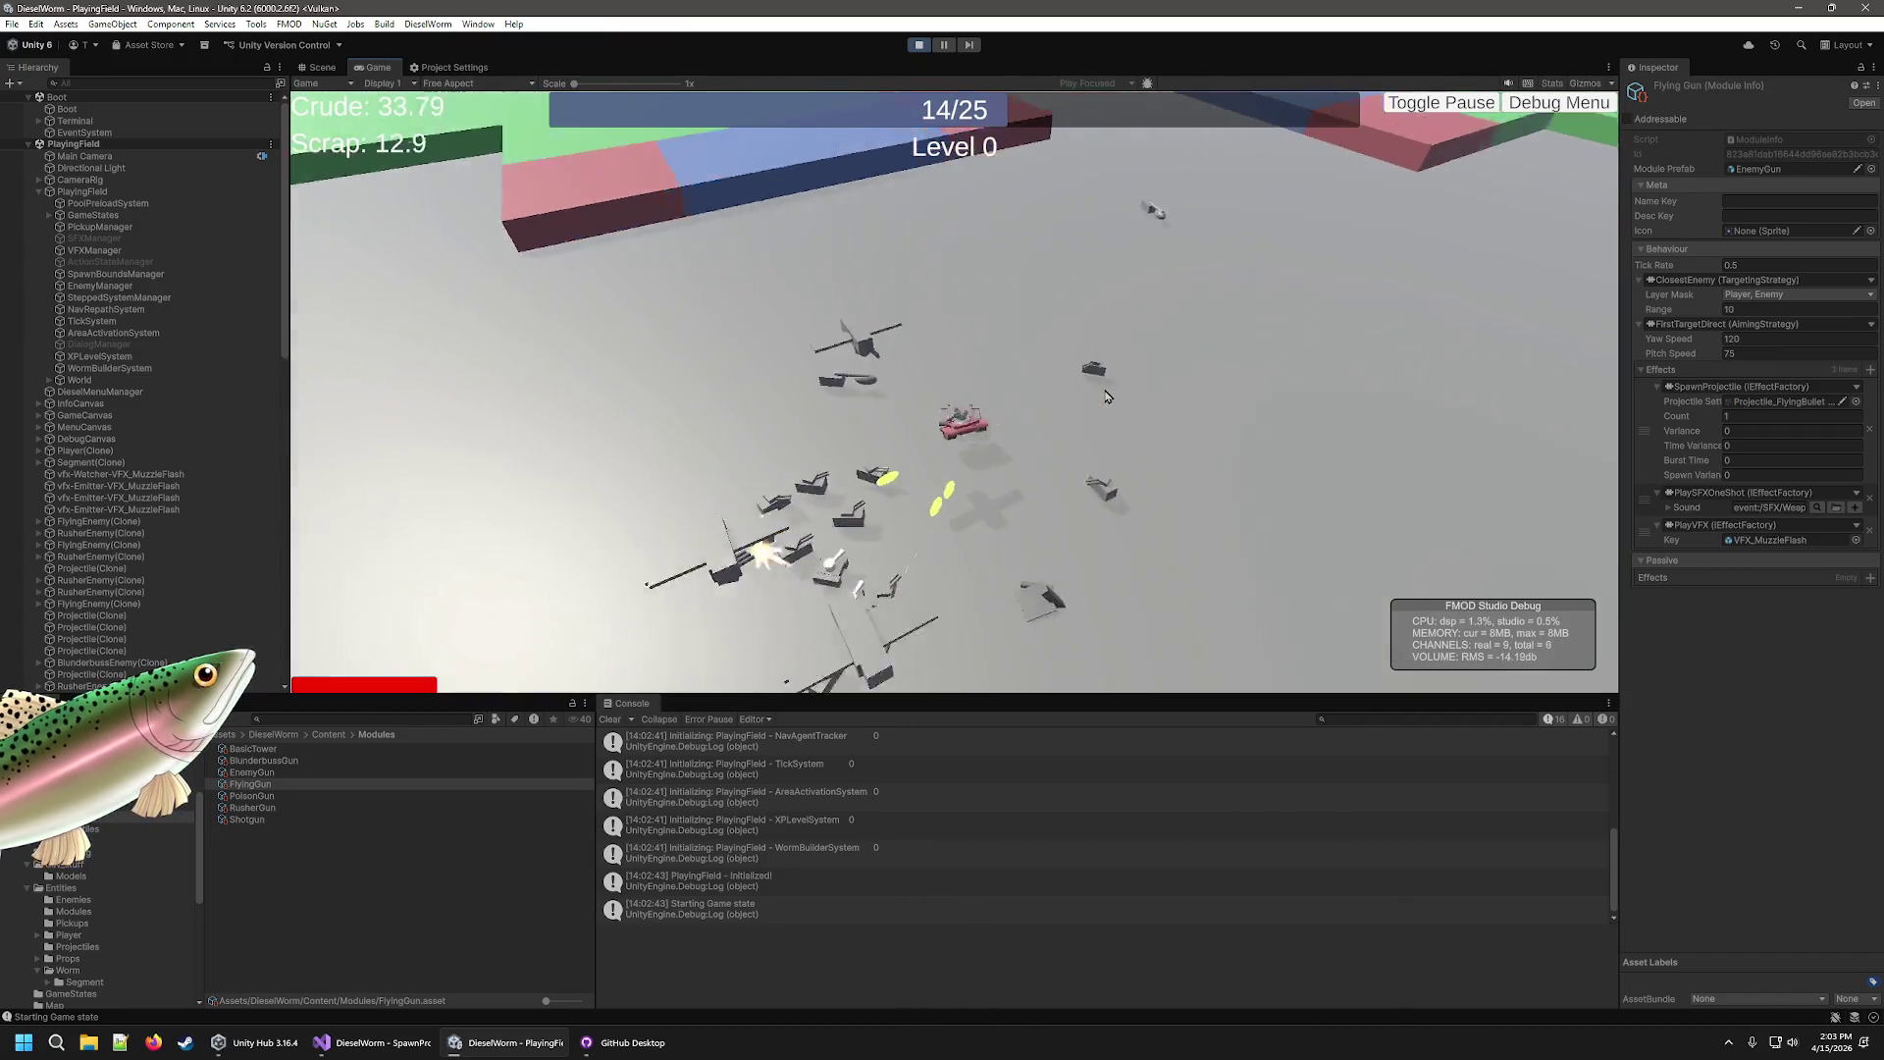
pyautogui.press('w')
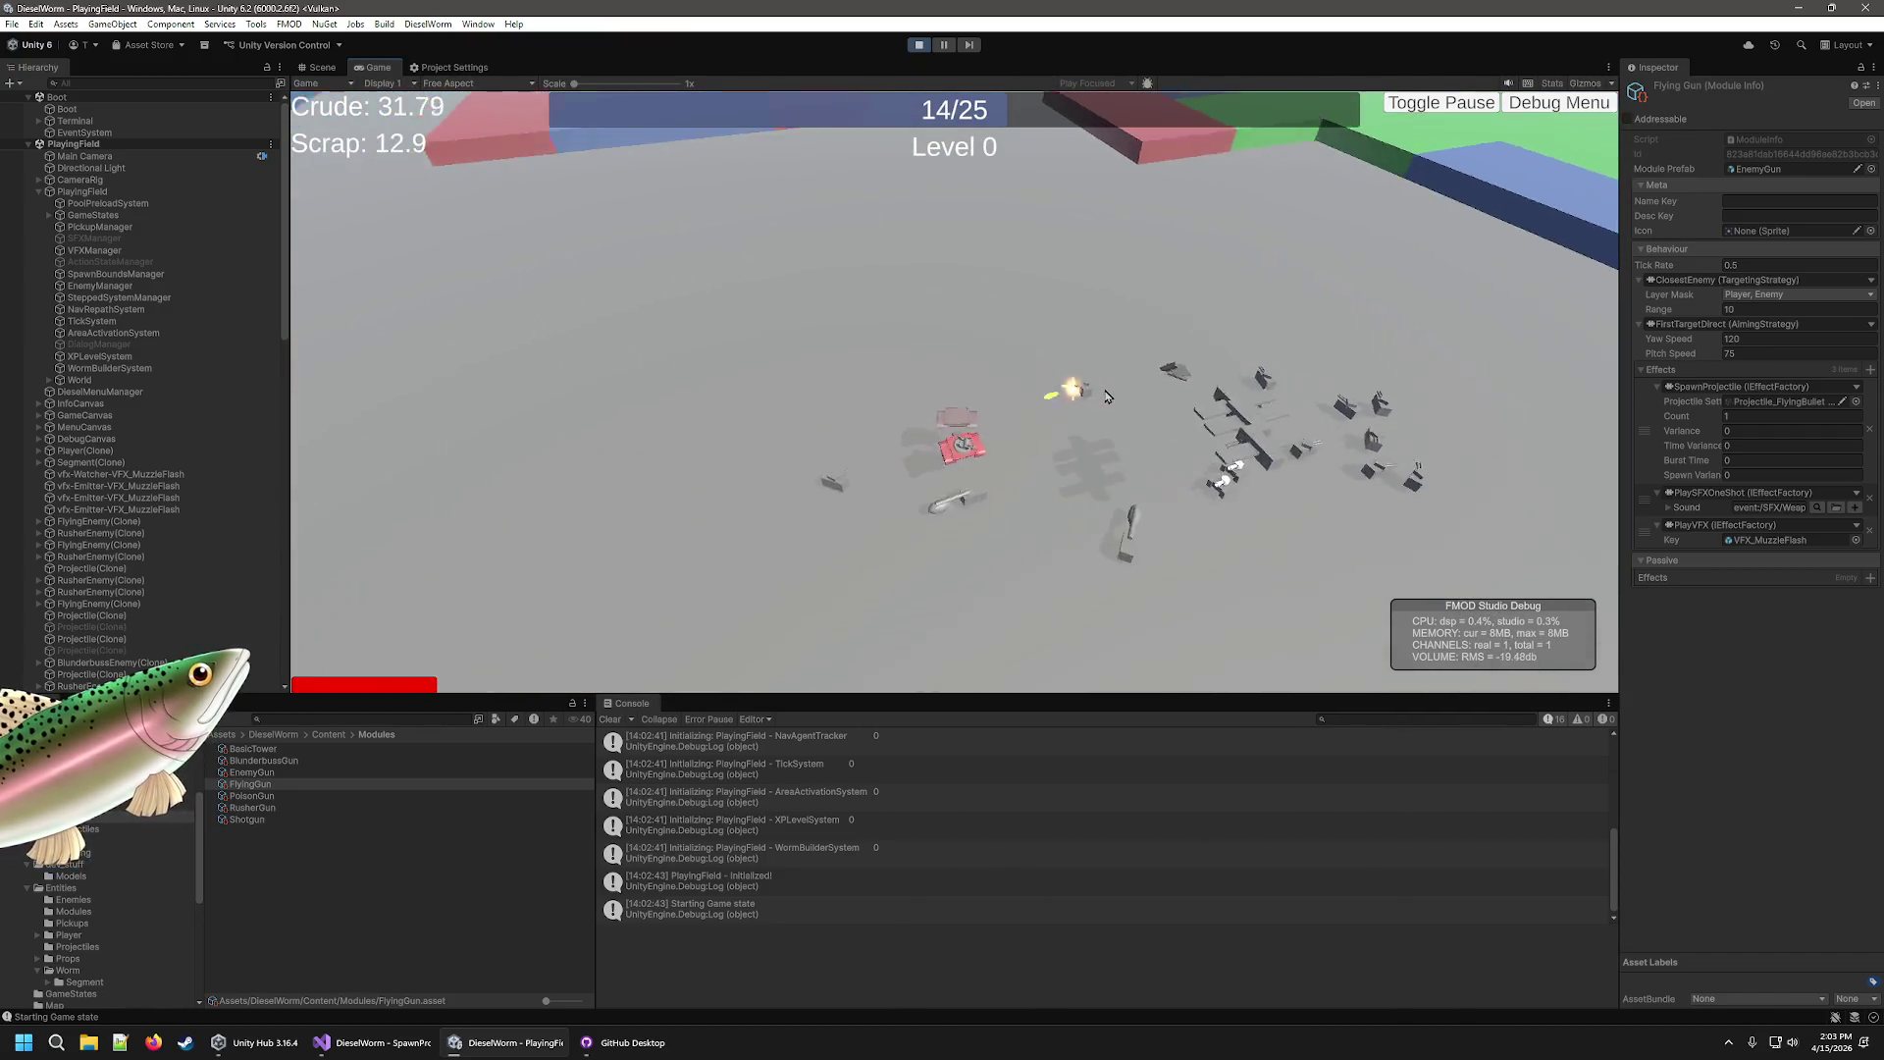
pyautogui.press('w')
pyautogui.press('w')
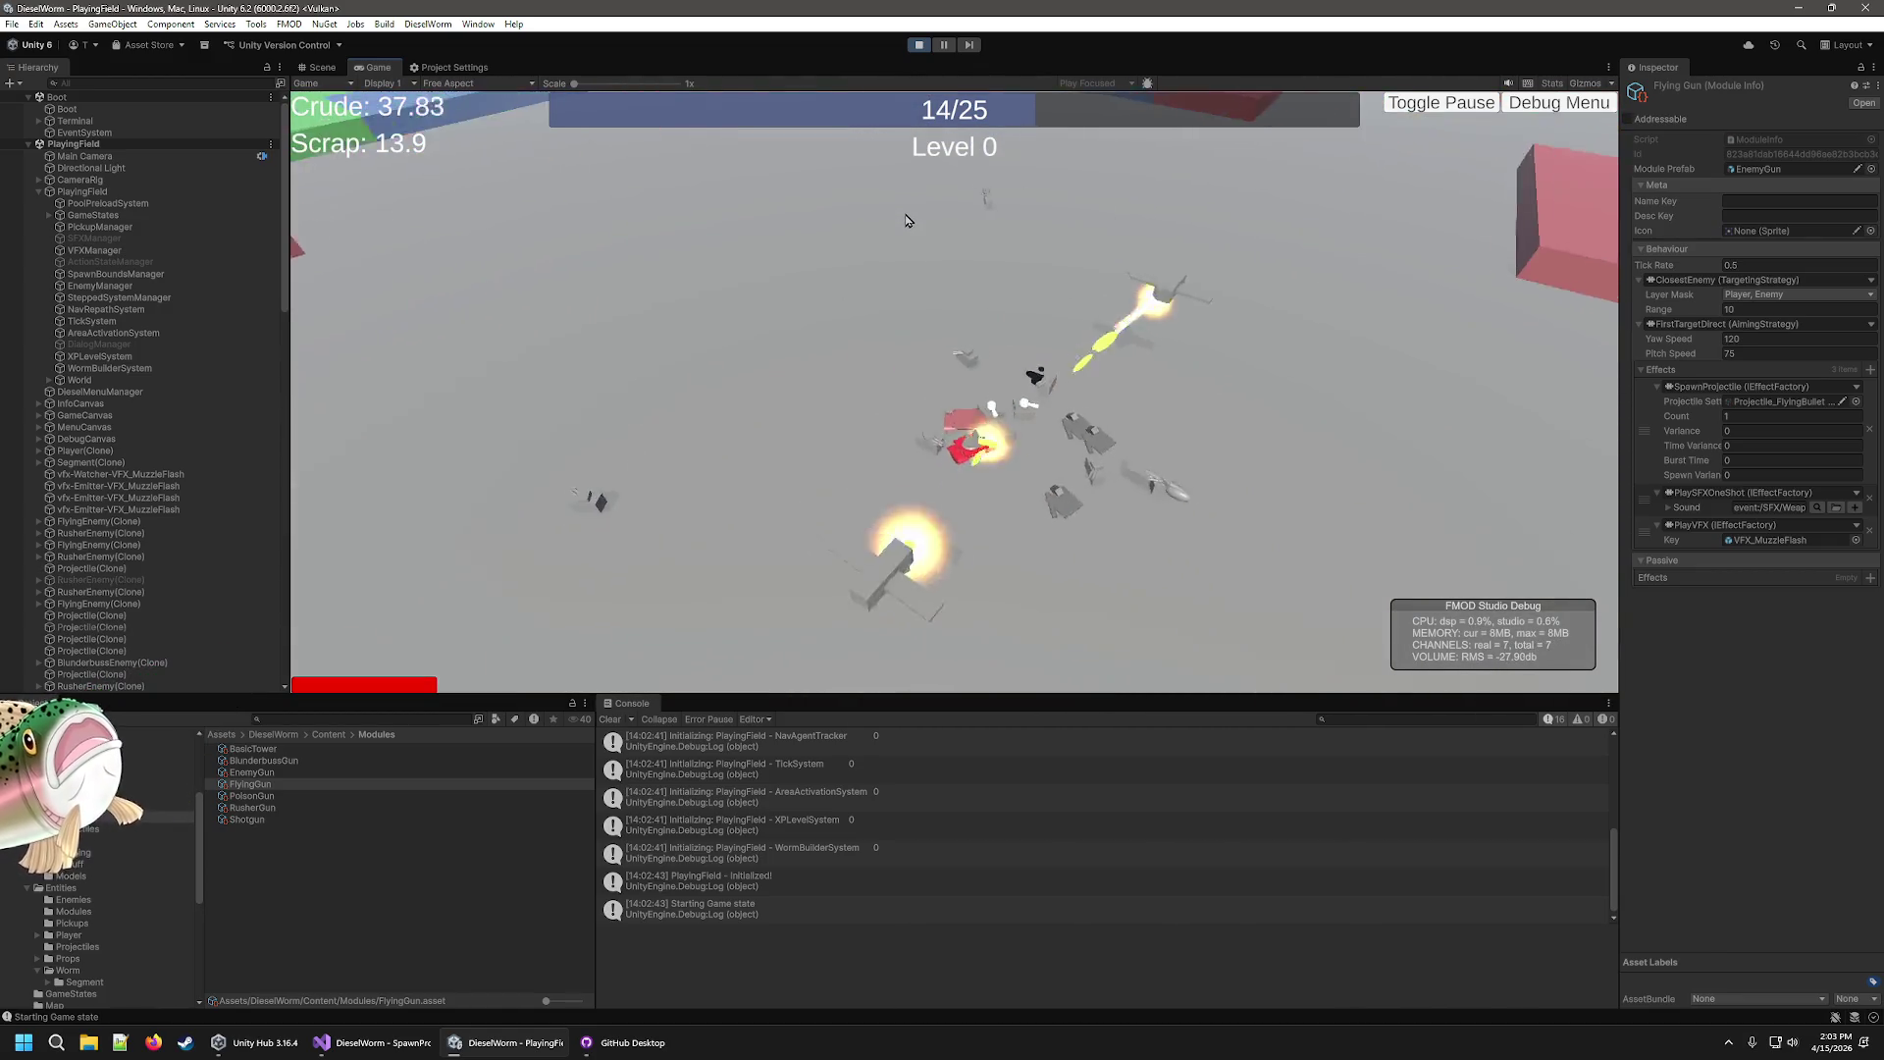
pyautogui.press('w')
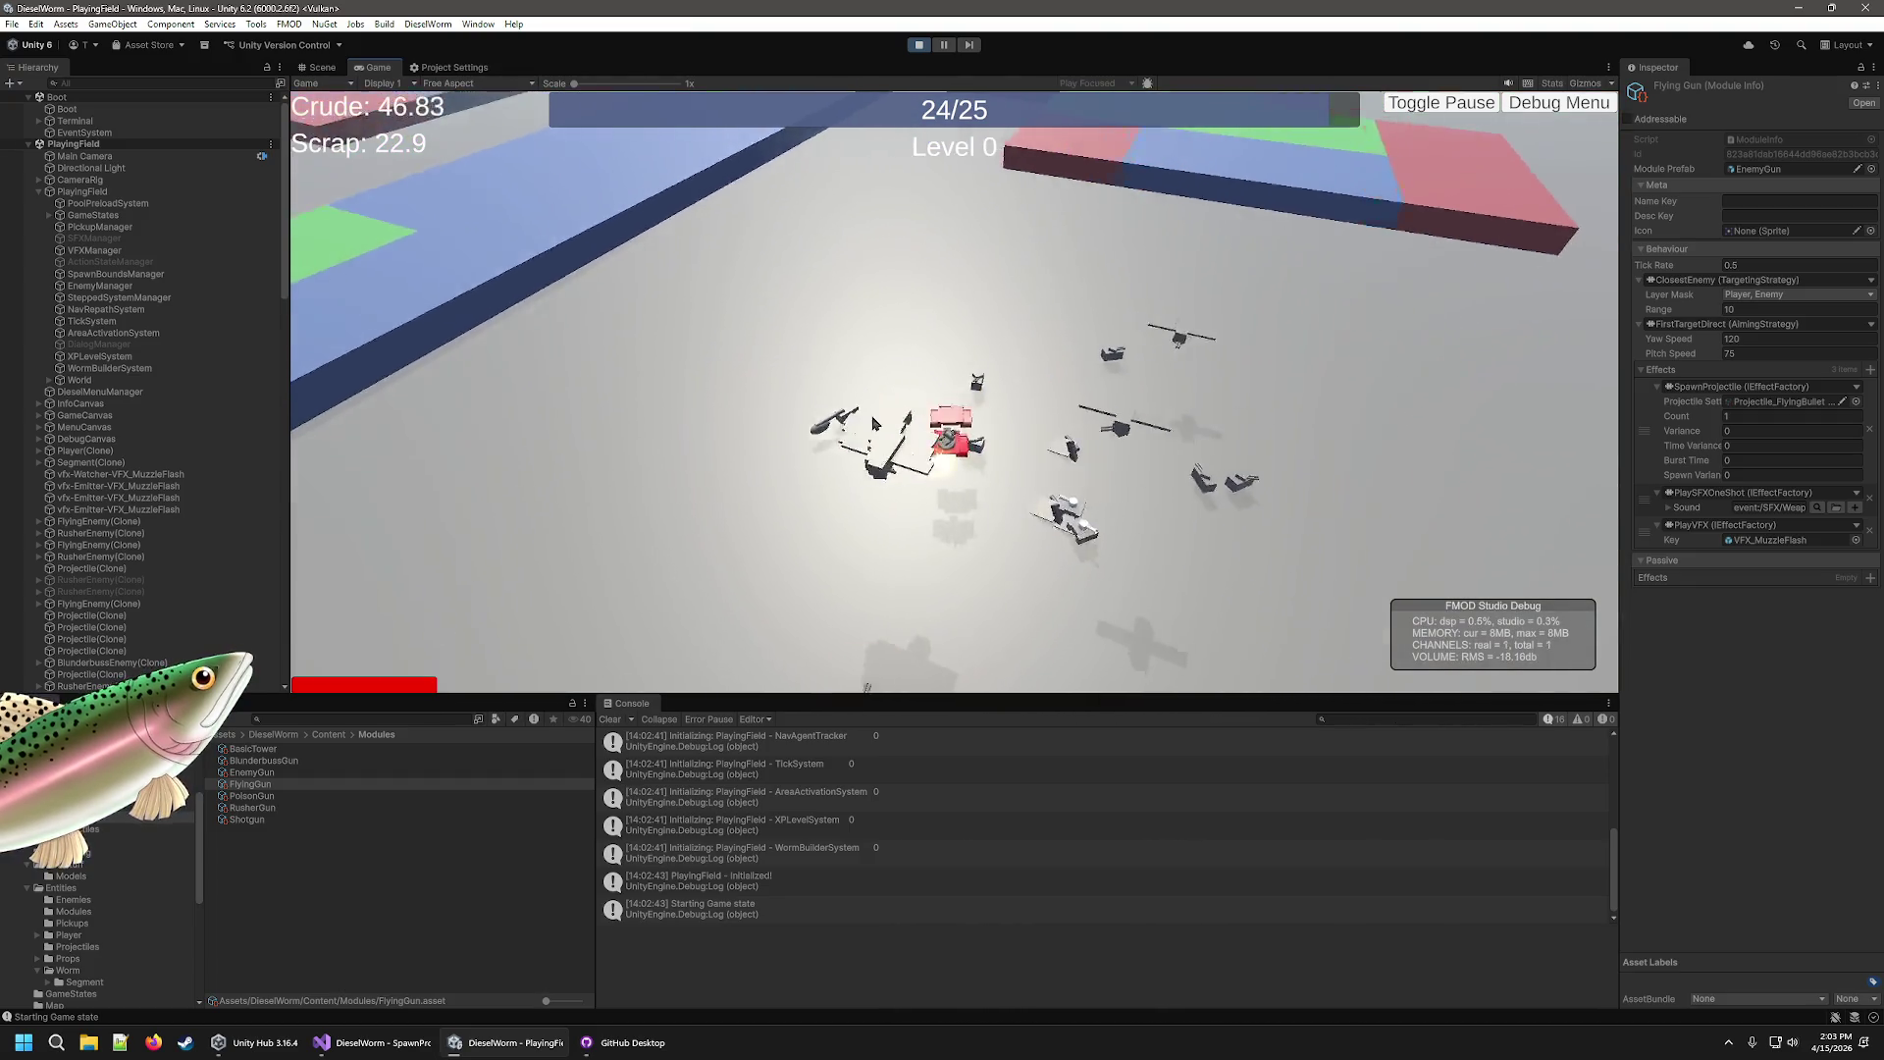
pyautogui.press('w')
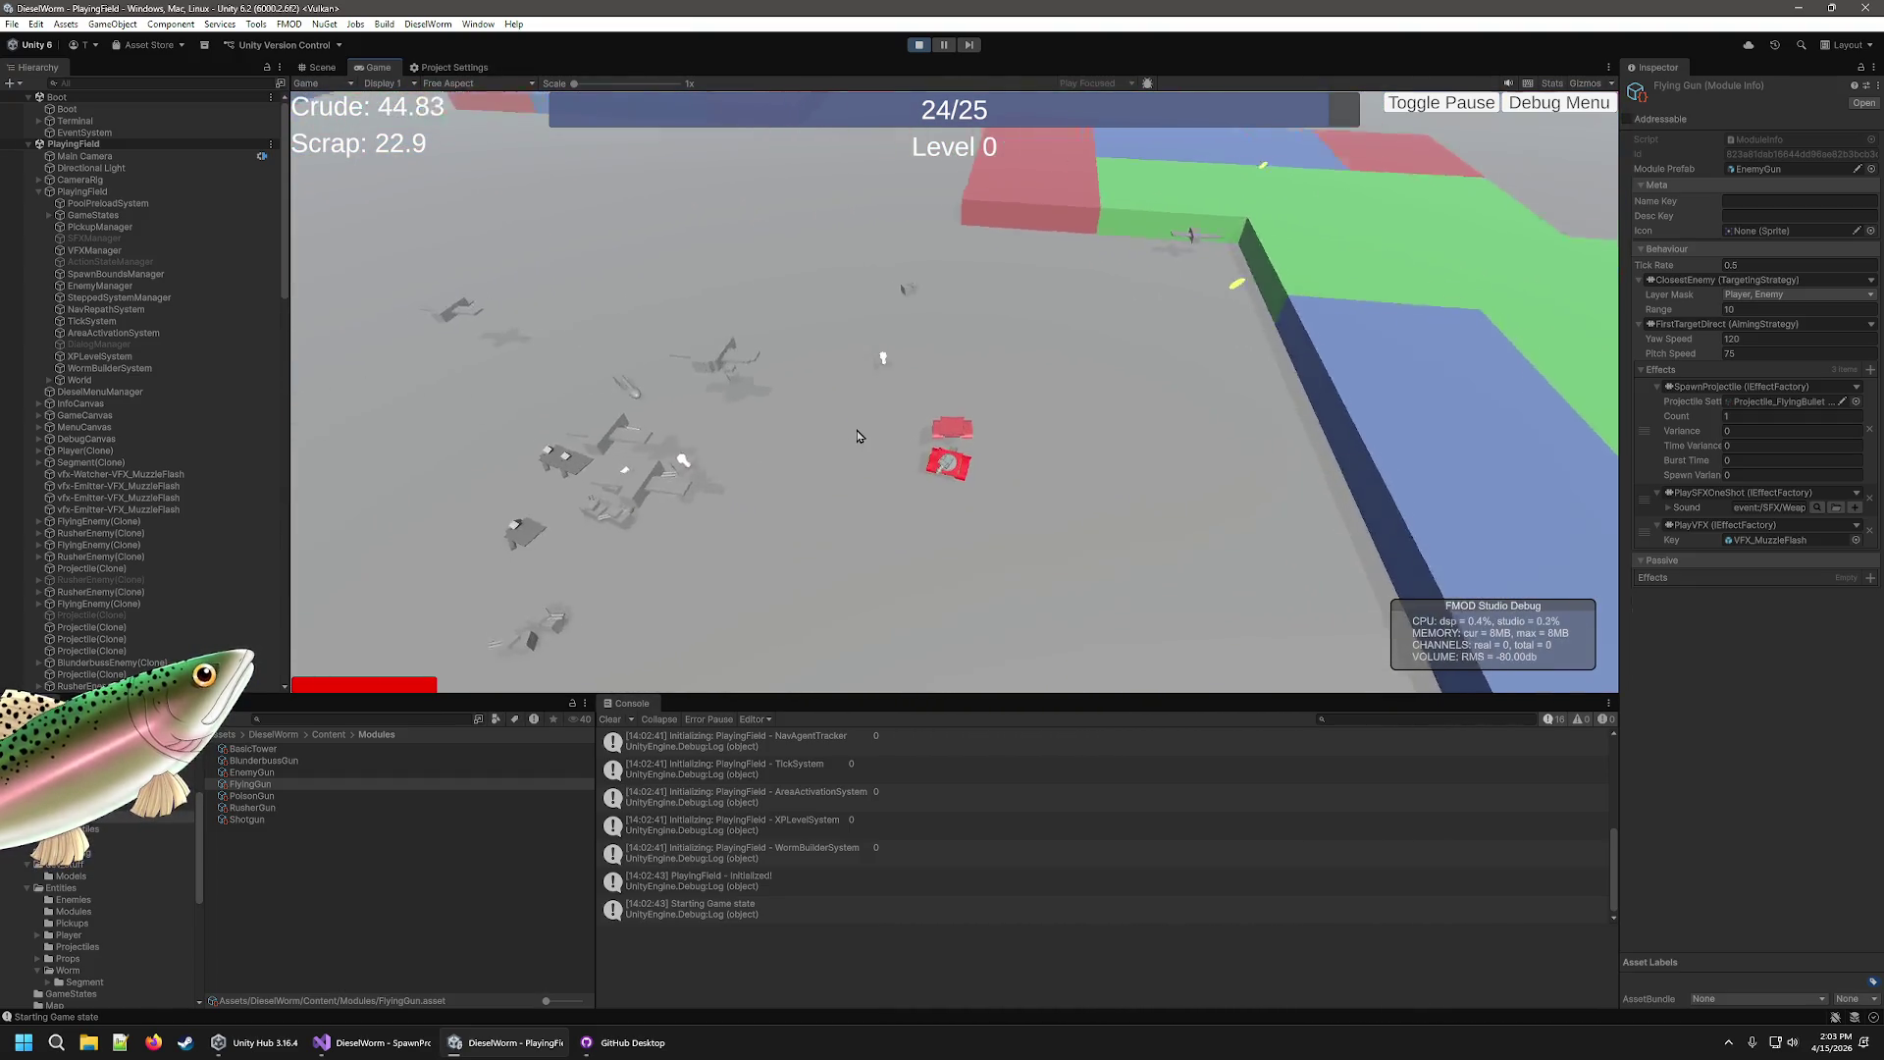
pyautogui.press('w')
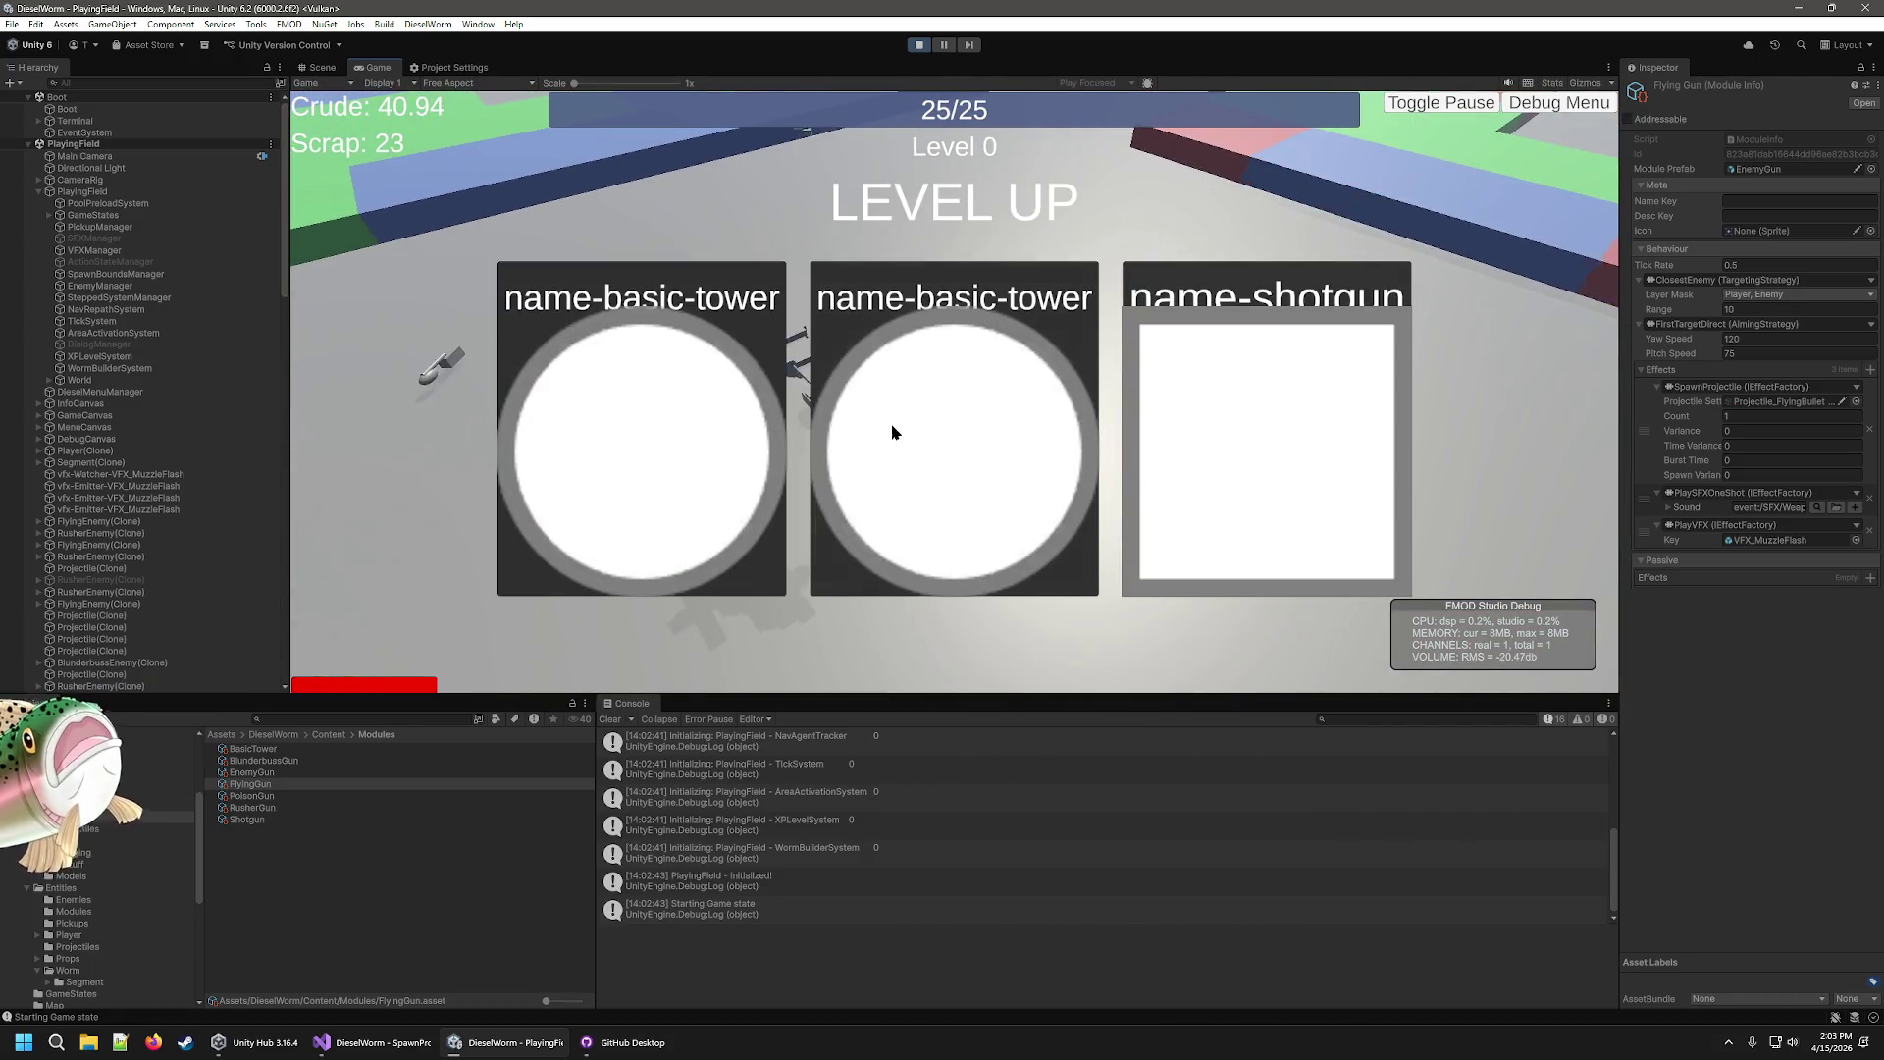
# Pick an upgrade card at each of three level-ups as the worm advances to Level 3.
pyautogui.click(926, 428)
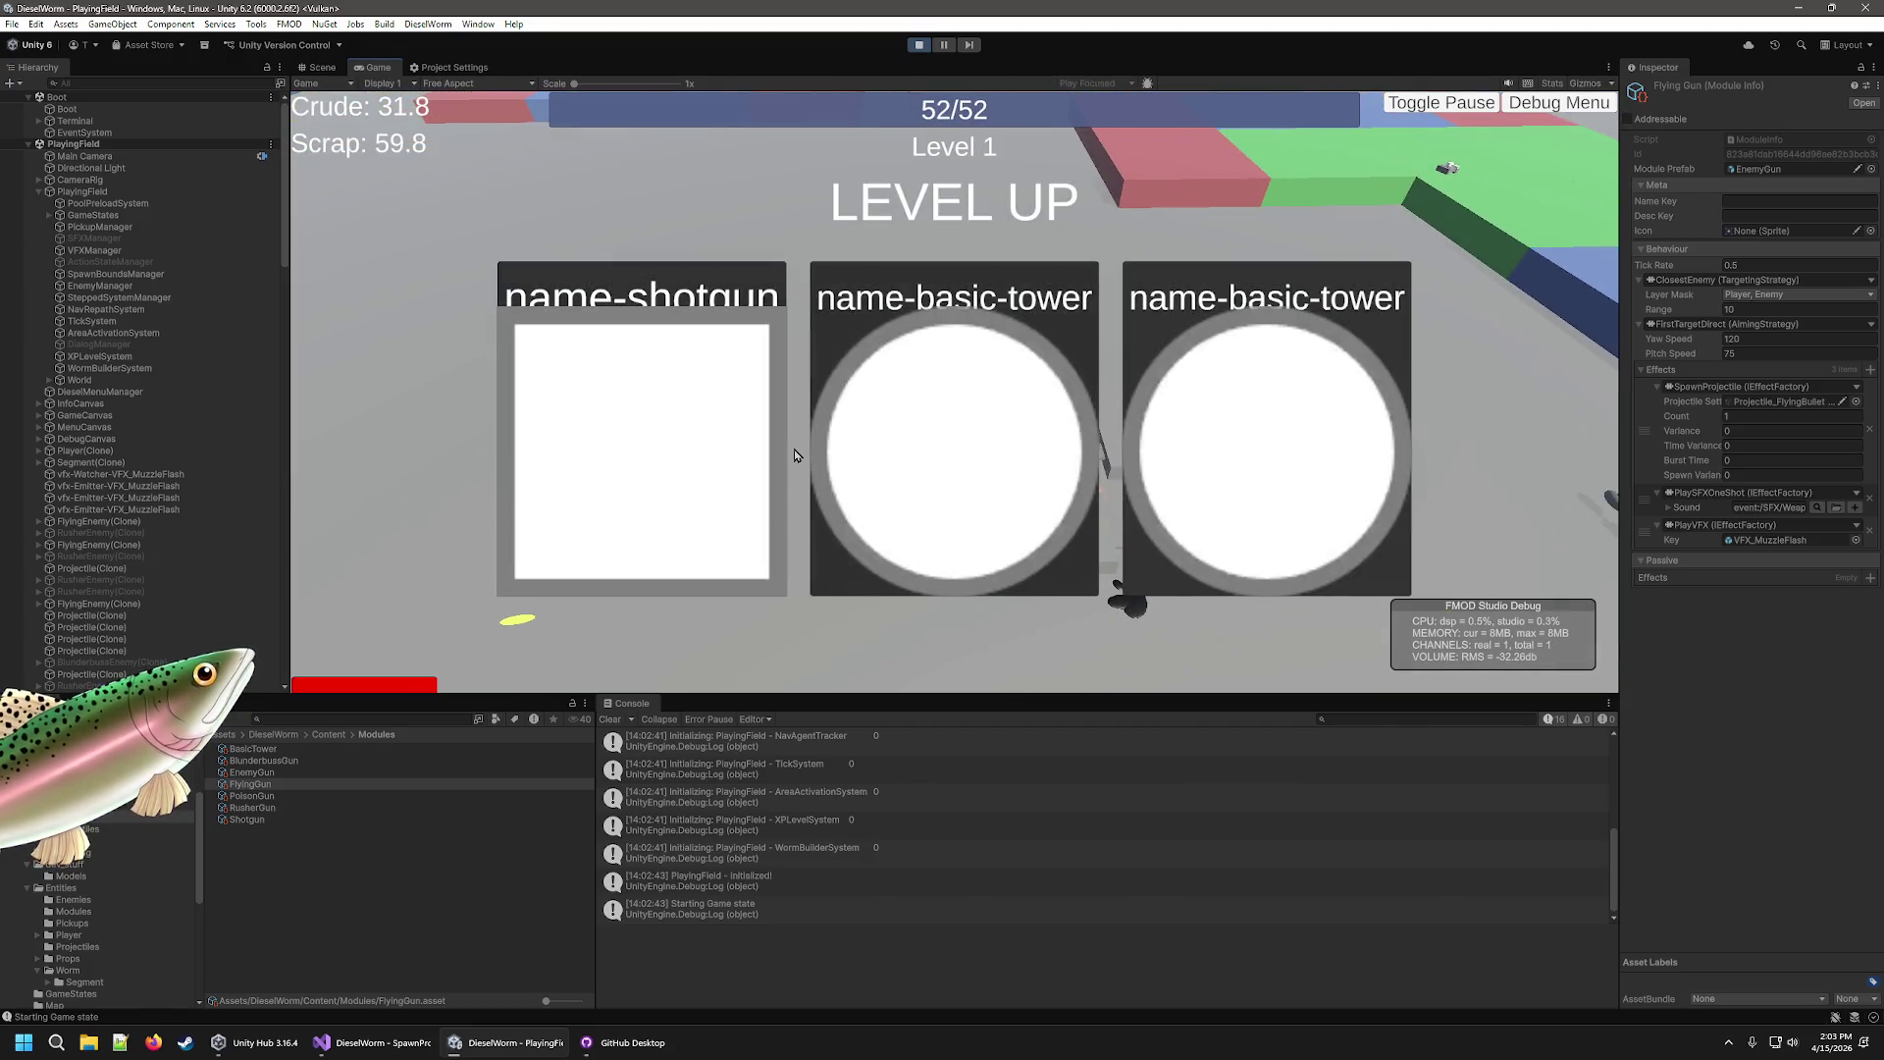
pyautogui.click(617, 513)
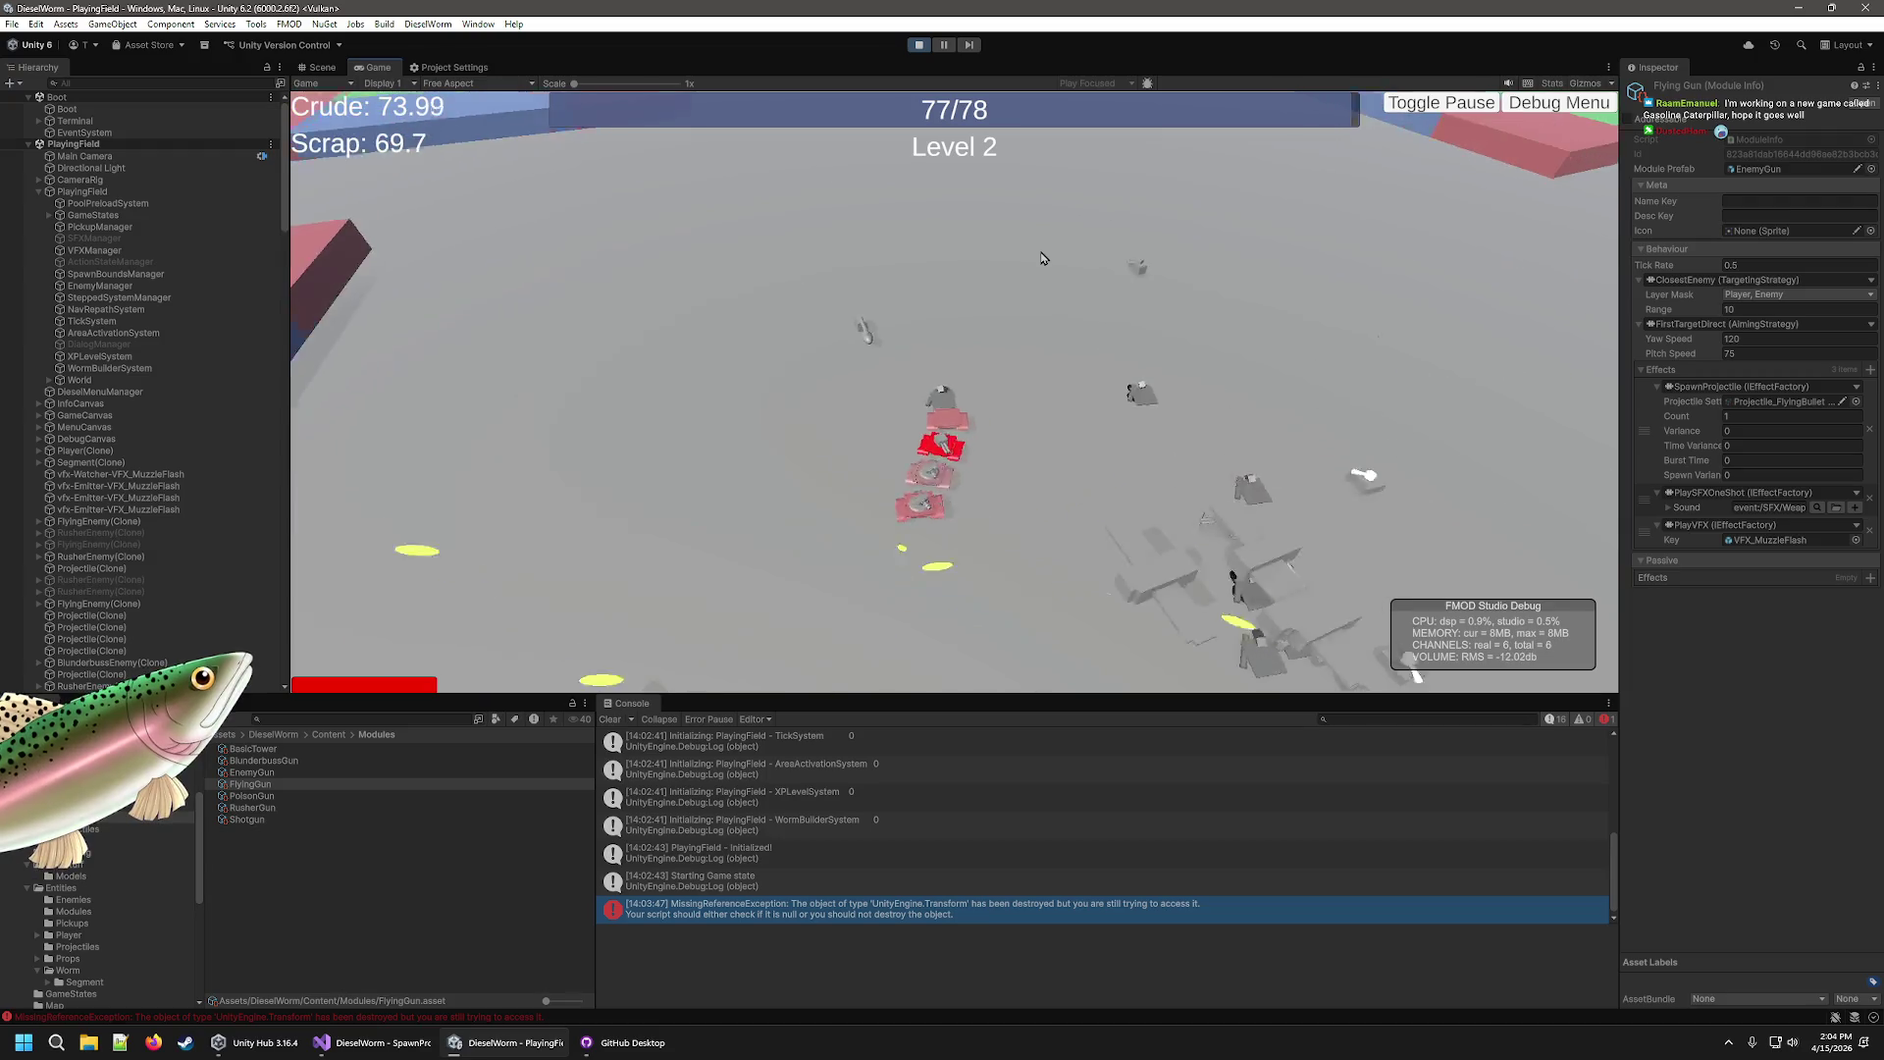
pyautogui.click(908, 442)
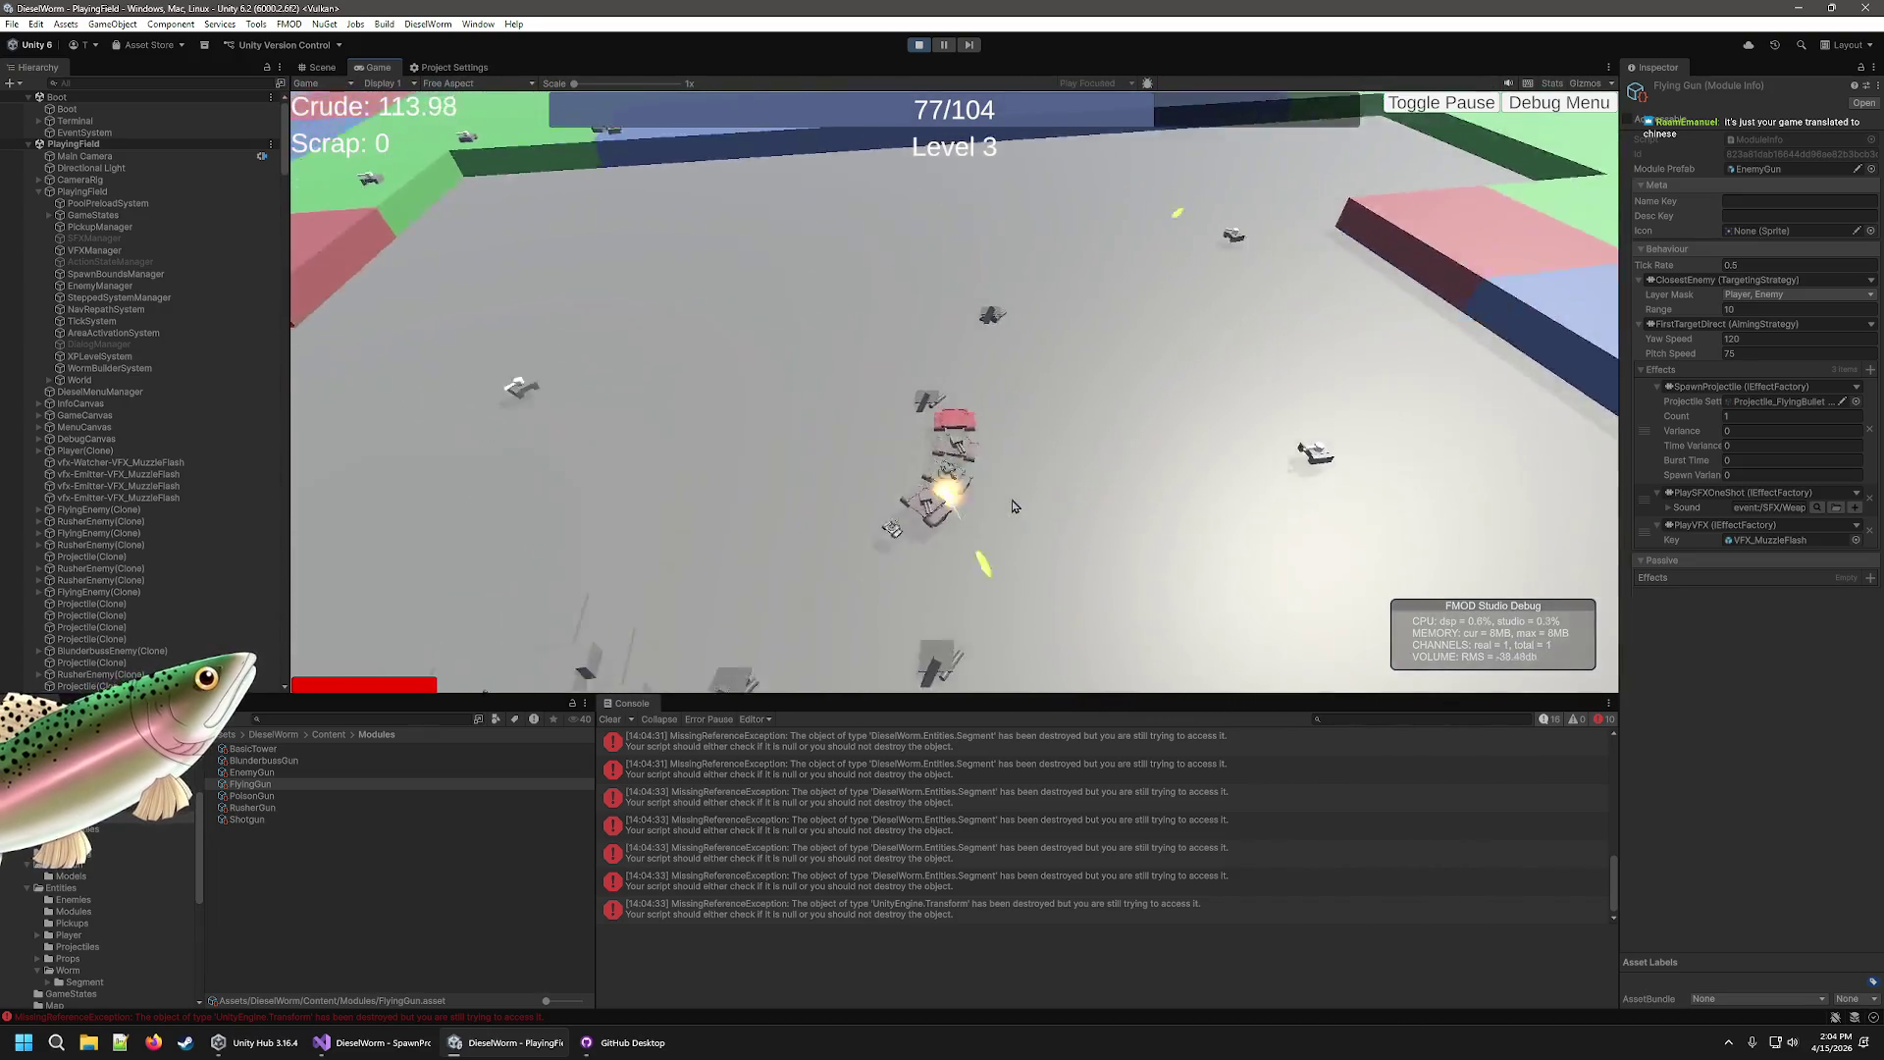
# Take two segment-adding turret upgrades, then the shotgun upgrade, across three more level-ups.
pyautogui.click(930, 457)
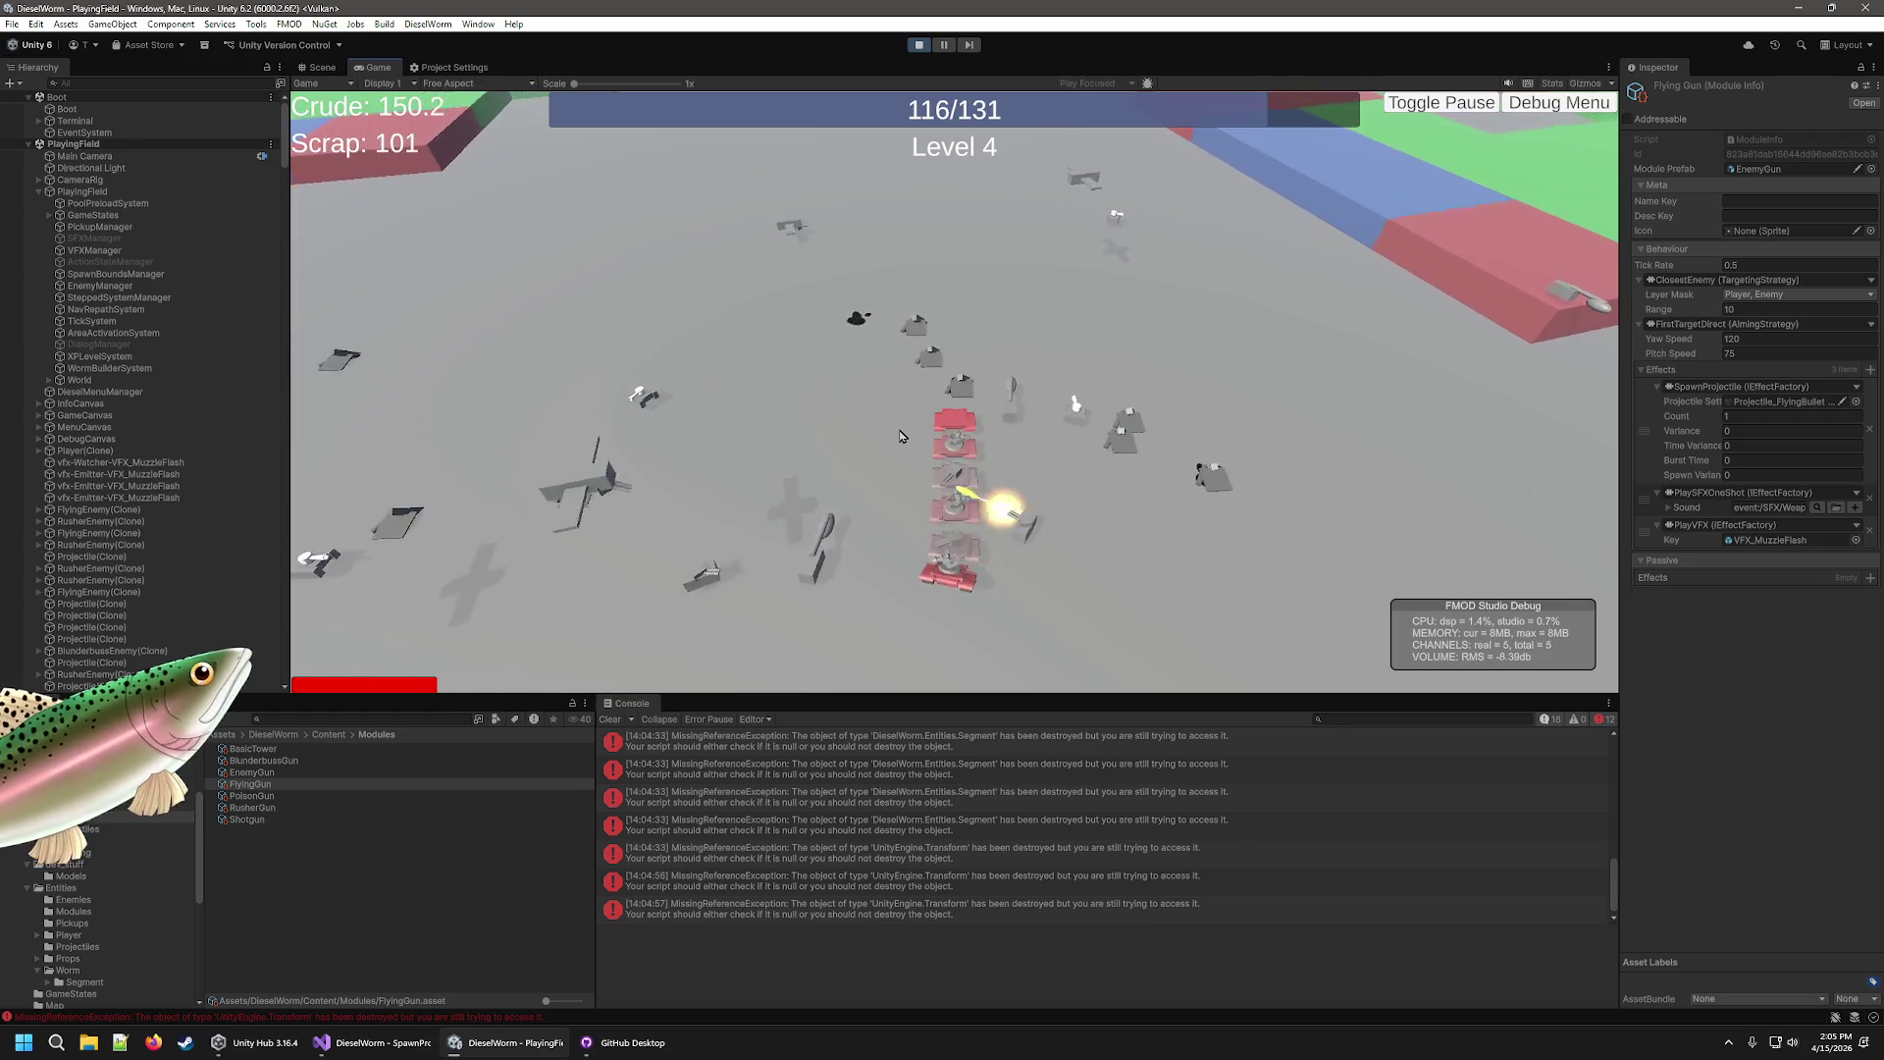
pyautogui.click(983, 460)
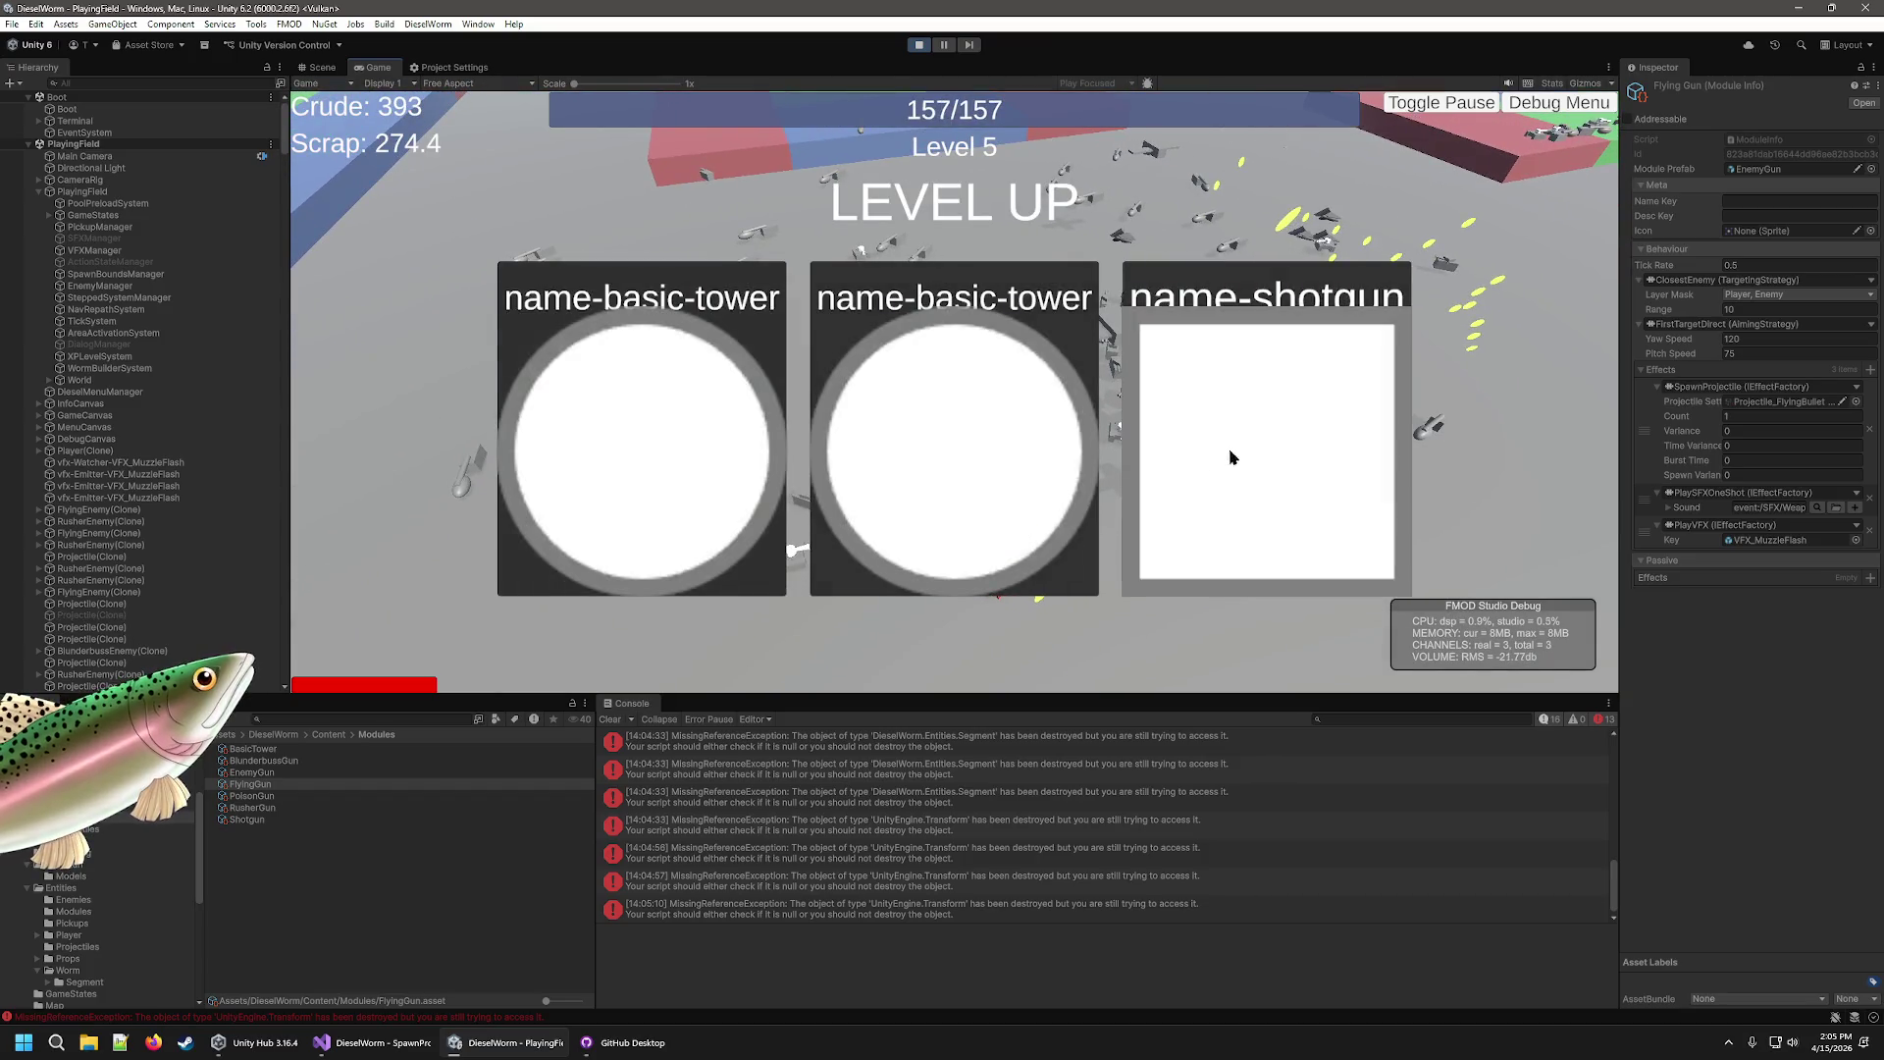
pyautogui.click(1231, 457)
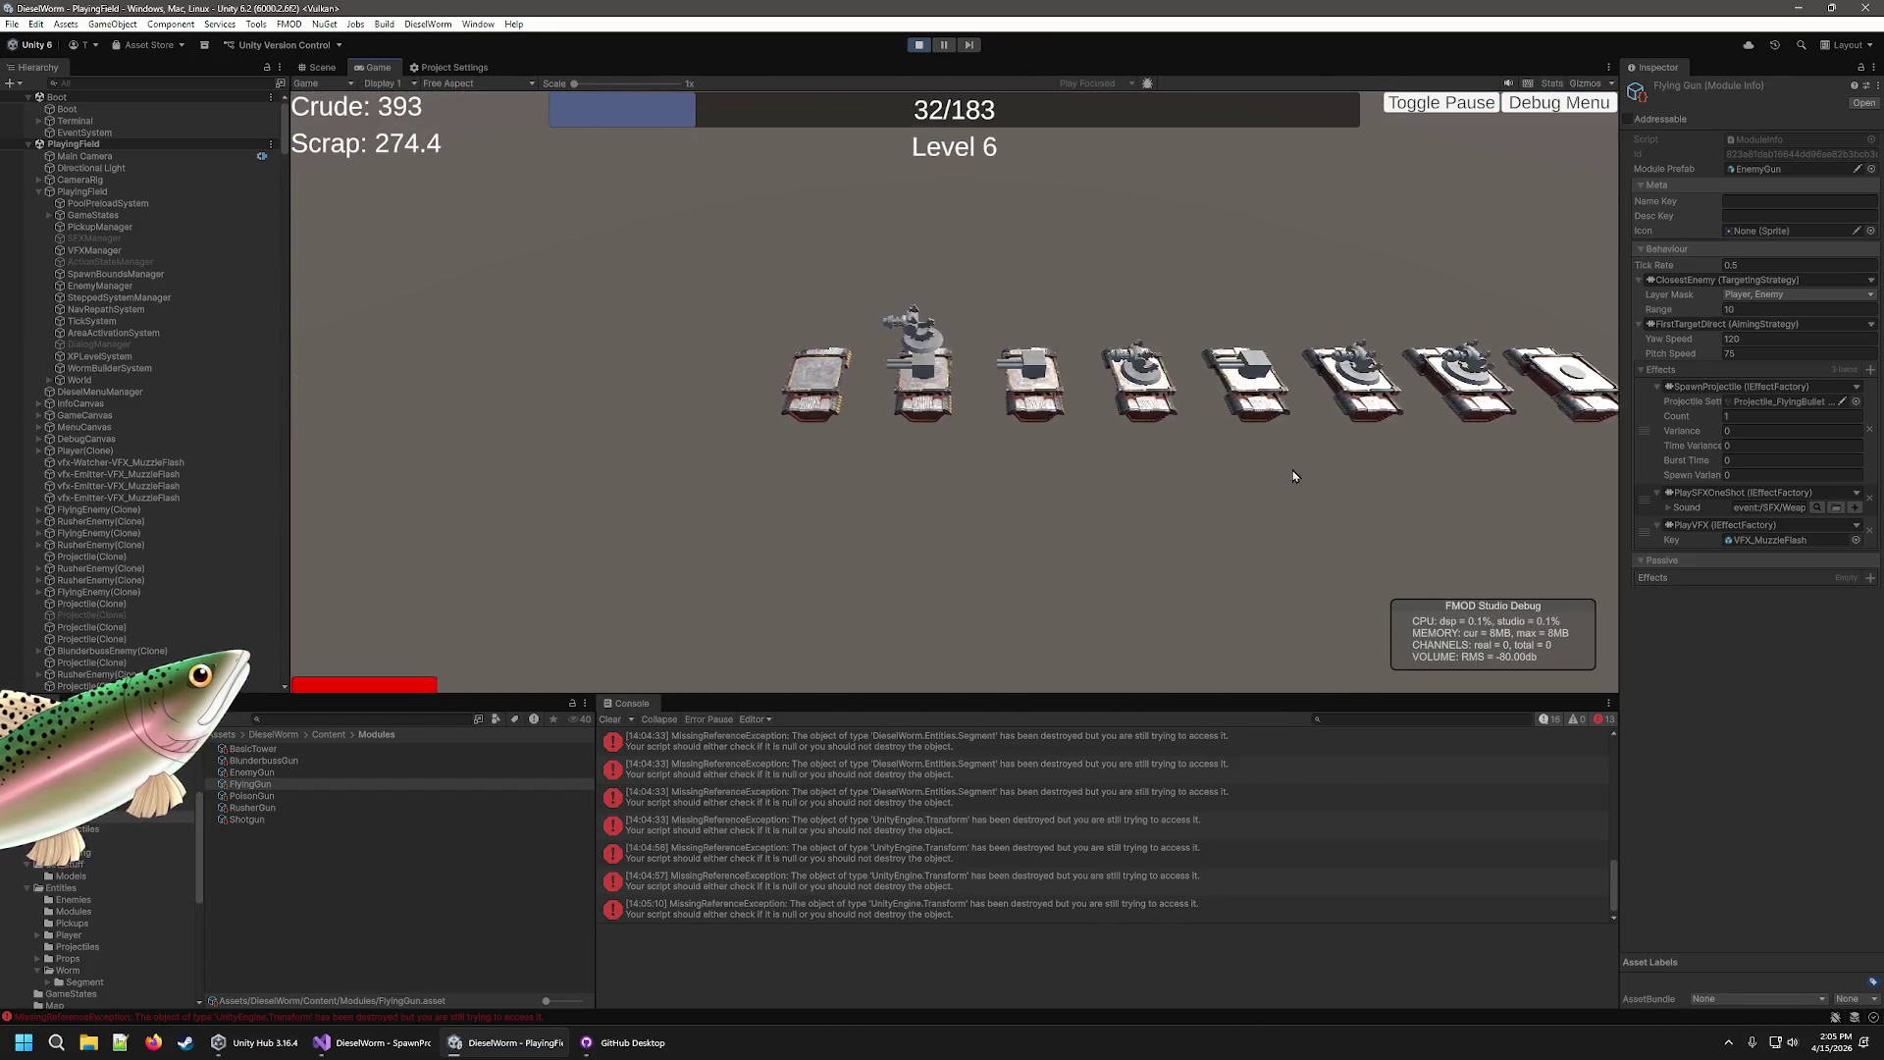